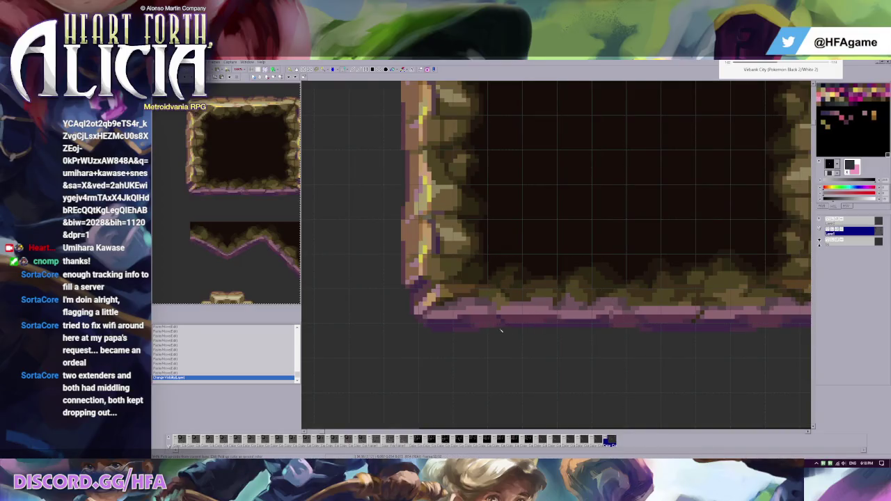
Step: Select the frame tile and the region below it on the cave tileset
{"action": "left_click_drag", "start_coordinate": [489, 324], "coordinate": [626, 357]}
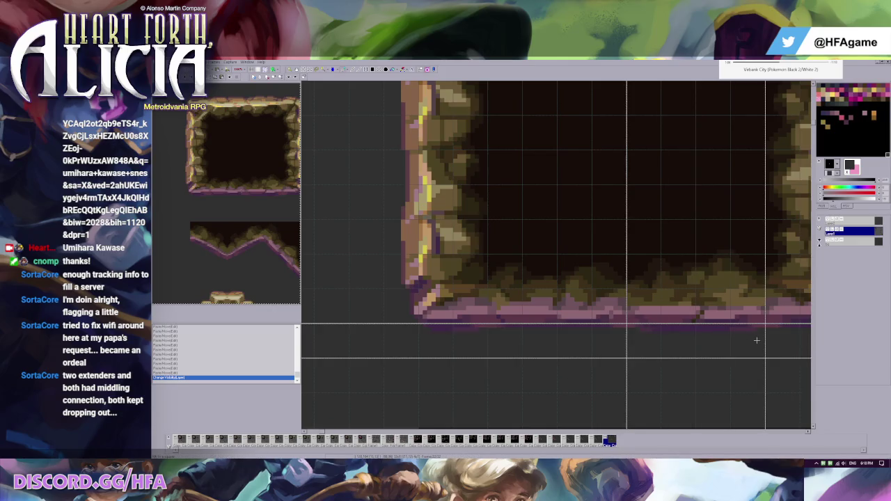
{"action": "scroll", "coordinate": [547, 282], "scroll_direction": "down", "scroll_amount": 1}
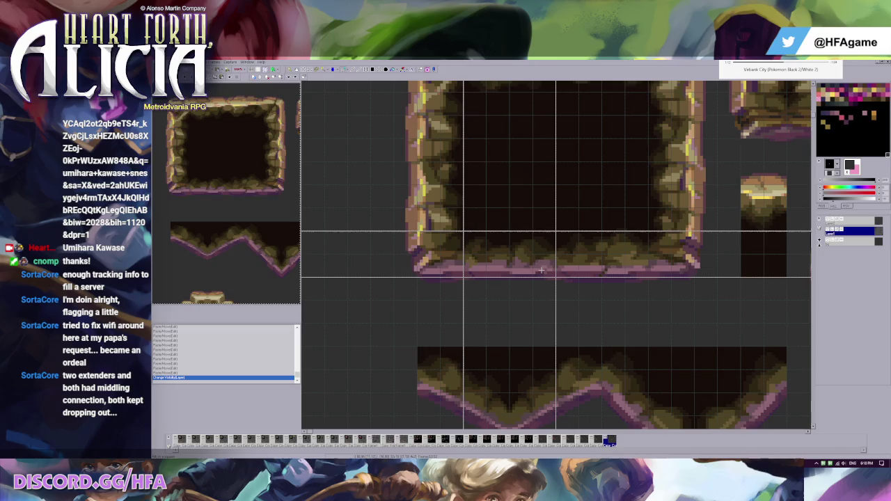
{"action": "left_click_drag", "start_coordinate": [541, 270], "coordinate": [465, 231]}
{"action": "scroll", "coordinate": [566, 259], "scroll_direction": "down", "scroll_amount": 1}
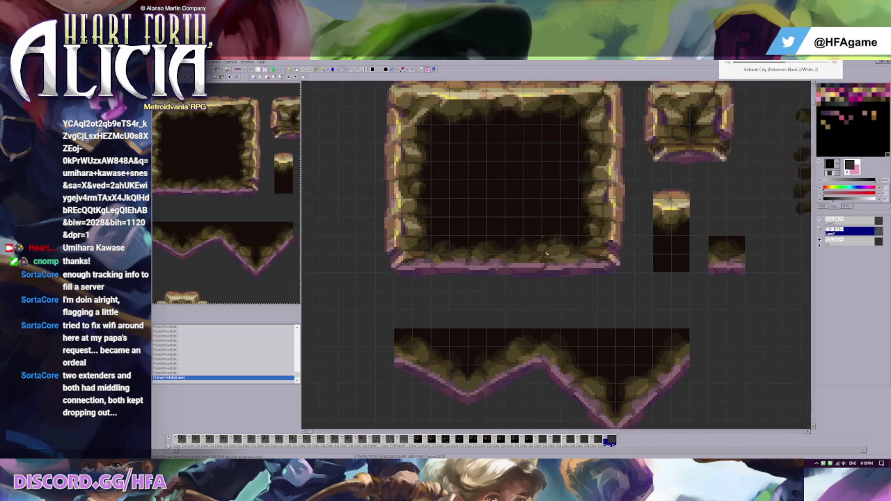
{"action": "scroll", "coordinate": [451, 284], "scroll_direction": "down", "scroll_amount": 1}
{"action": "scroll", "coordinate": [451, 282], "scroll_direction": "down", "scroll_amount": 1}
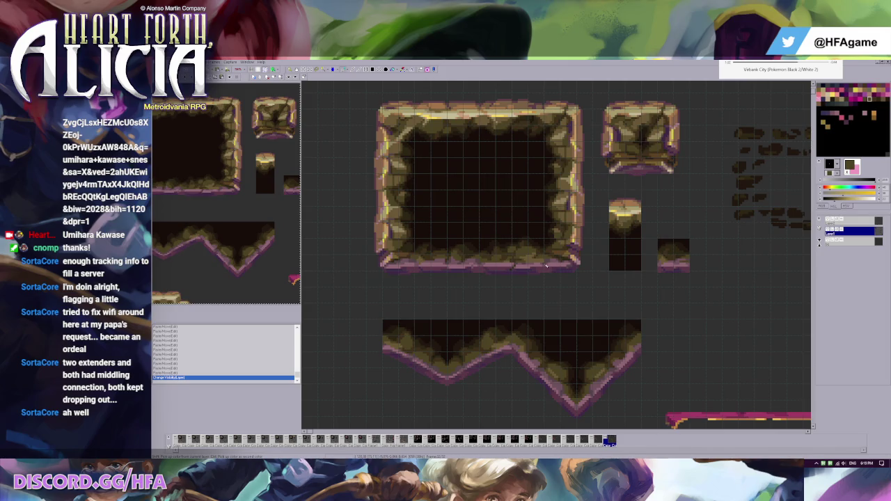
{"action": "scroll", "coordinate": [530, 264], "scroll_direction": "down", "scroll_amount": 2}
{"action": "scroll", "coordinate": [515, 263], "scroll_direction": "up", "scroll_amount": 1}
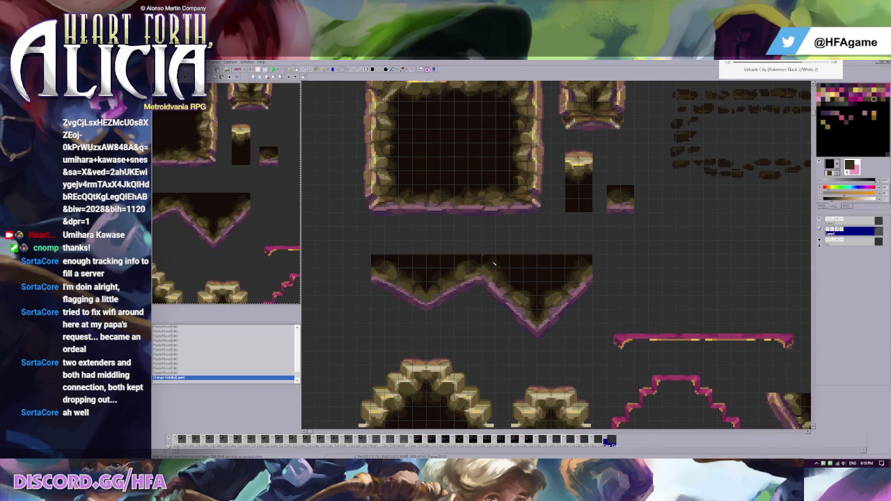
Step: Select the right V of the zig-zag piece, paste a copy, then undo the paste
{"action": "mouse_move", "coordinate": [493, 263]}
{"action": "left_mouse_down"}
{"action": "mouse_move", "coordinate": [589, 335]}
{"action": "mouse_move", "coordinate": [593, 353]}
{"action": "left_mouse_up"}
{"action": "scroll", "coordinate": [561, 296], "scroll_direction": "up", "scroll_amount": 1}
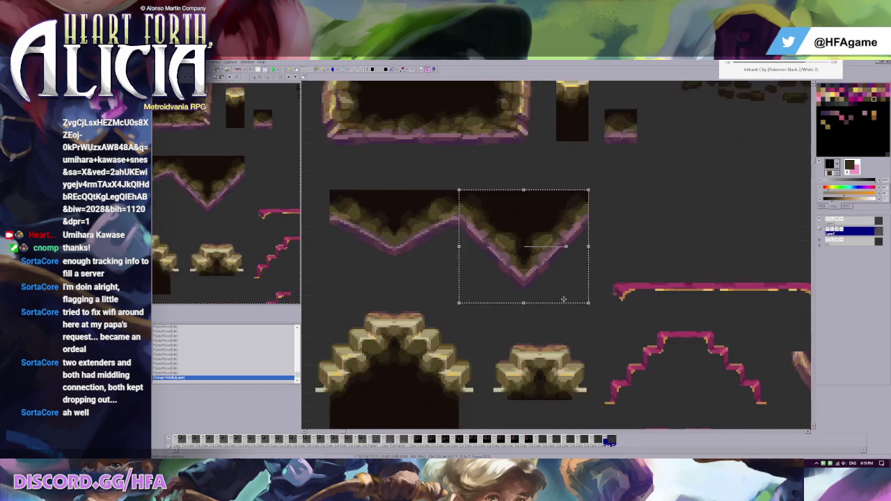
{"action": "scroll", "coordinate": [550, 259], "scroll_direction": "up", "scroll_amount": 1}
{"action": "scroll", "coordinate": [581, 271], "scroll_direction": "up", "scroll_amount": 1}
{"action": "scroll", "coordinate": [581, 270], "scroll_direction": "down", "scroll_amount": 2}
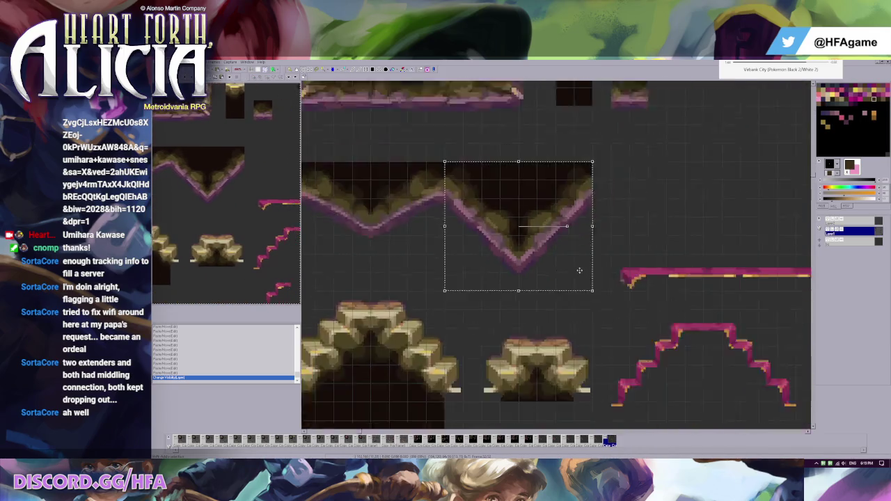
{"action": "scroll", "coordinate": [581, 270], "scroll_direction": "down", "scroll_amount": 1}
{"action": "scroll", "coordinate": [581, 270], "scroll_direction": "down", "scroll_amount": 1}
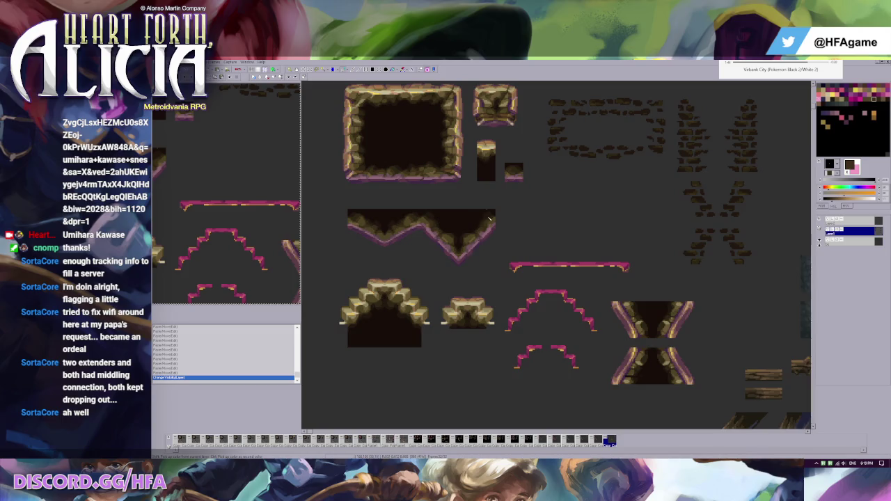
{"action": "scroll", "coordinate": [489, 219], "scroll_direction": "down", "scroll_amount": 1}
{"action": "scroll", "coordinate": [489, 232], "scroll_direction": "up", "scroll_amount": 1}
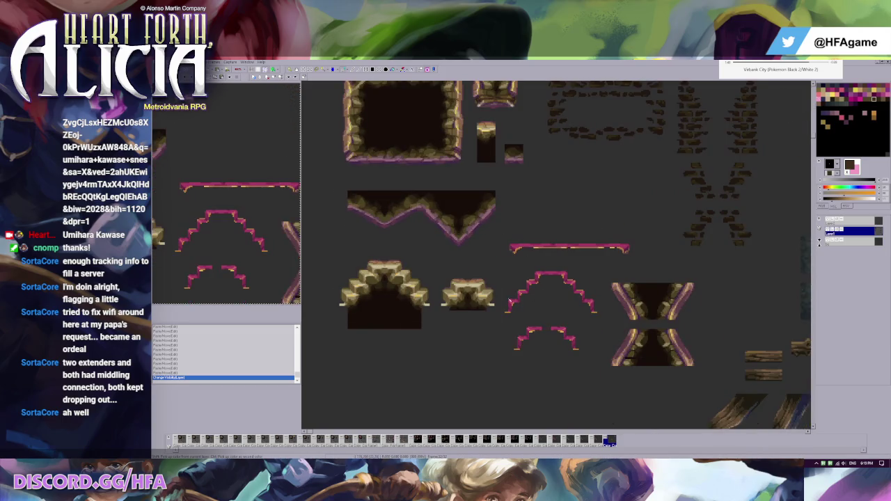
{"action": "scroll", "coordinate": [488, 223], "scroll_direction": "up", "scroll_amount": 1}
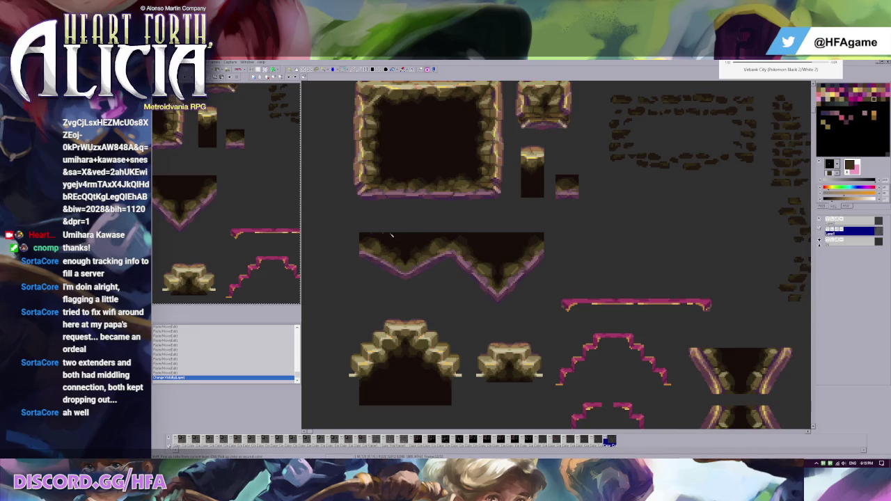
{"action": "scroll", "coordinate": [485, 246], "scroll_direction": "down", "scroll_amount": 1}
{"action": "scroll", "coordinate": [665, 288], "scroll_direction": "up", "scroll_amount": 1}
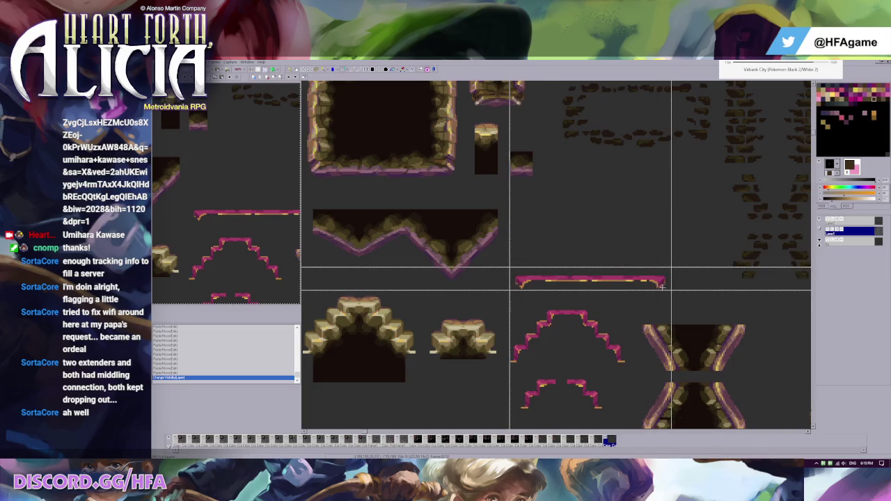
{"action": "scroll", "coordinate": [511, 238], "scroll_direction": "up", "scroll_amount": 1}
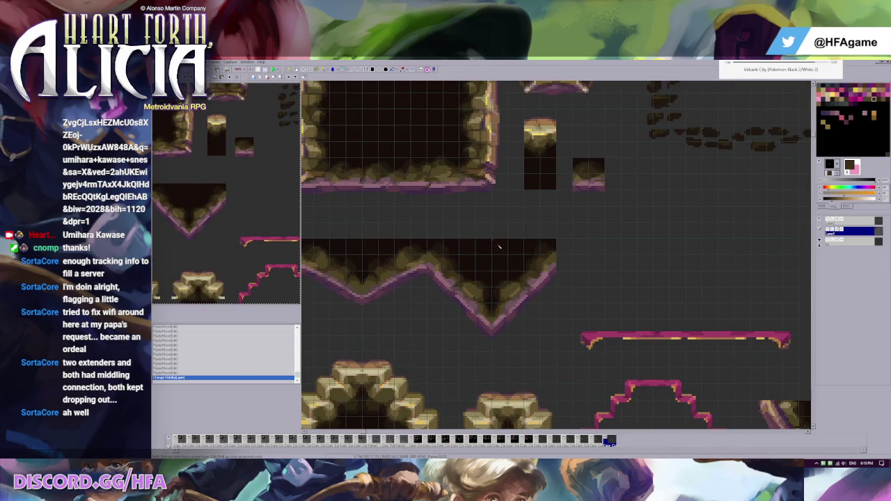
{"action": "key", "text": "ctrl+v"}
{"action": "key", "text": "ctrl+z"}
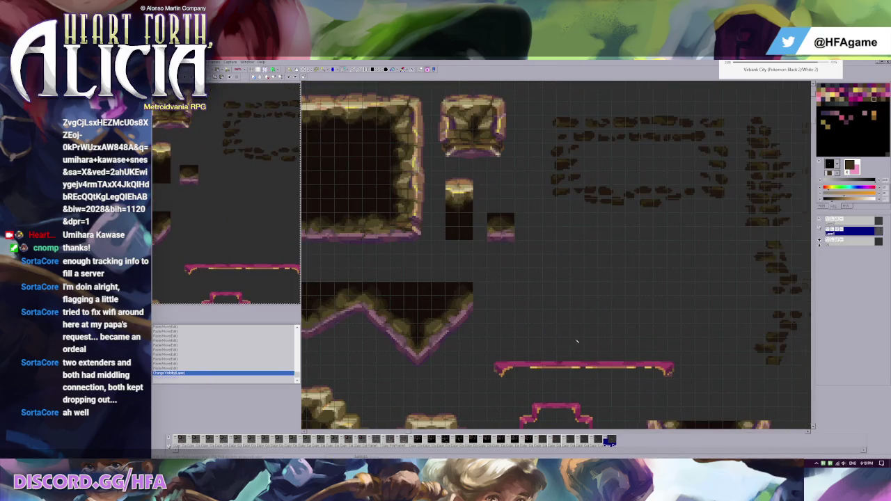
Step: Toggle the top layer's visibility, then try moving the pink platform beam and undo it
{"action": "scroll", "coordinate": [545, 331], "scroll_direction": "down", "scroll_amount": 1}
{"action": "left_click", "coordinate": [842, 220]}
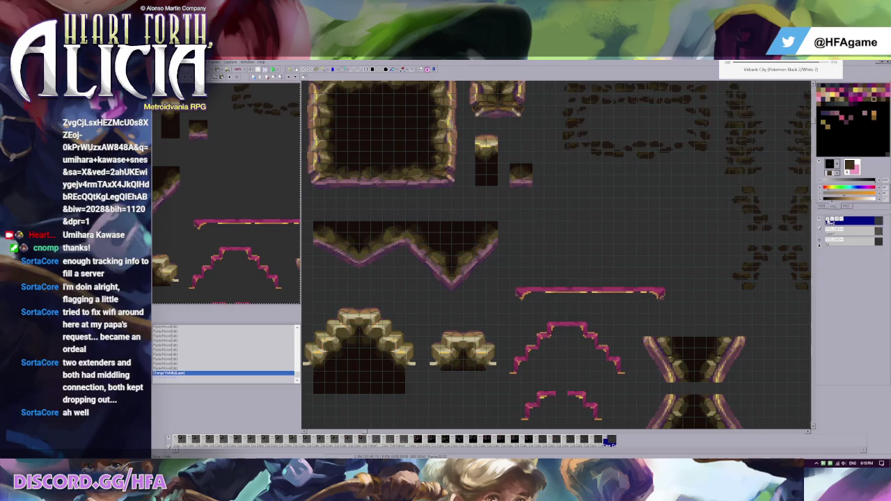
{"action": "left_click", "coordinate": [819, 220]}
{"action": "scroll", "coordinate": [430, 284], "scroll_direction": "down", "scroll_amount": 1}
{"action": "scroll", "coordinate": [430, 283], "scroll_direction": "up", "scroll_amount": 1}
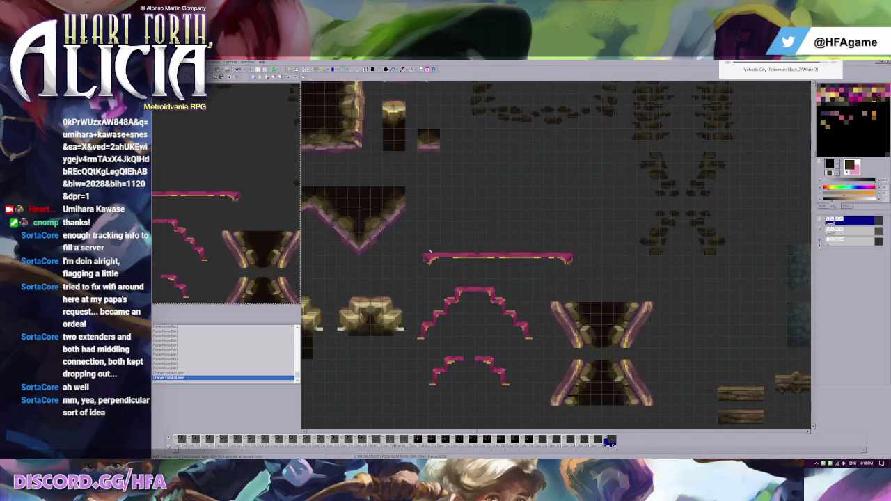
{"action": "mouse_move", "coordinate": [417, 256]}
{"action": "left_mouse_down"}
{"action": "mouse_move", "coordinate": [590, 278]}
{"action": "mouse_move", "coordinate": [567, 271]}
{"action": "left_mouse_up"}
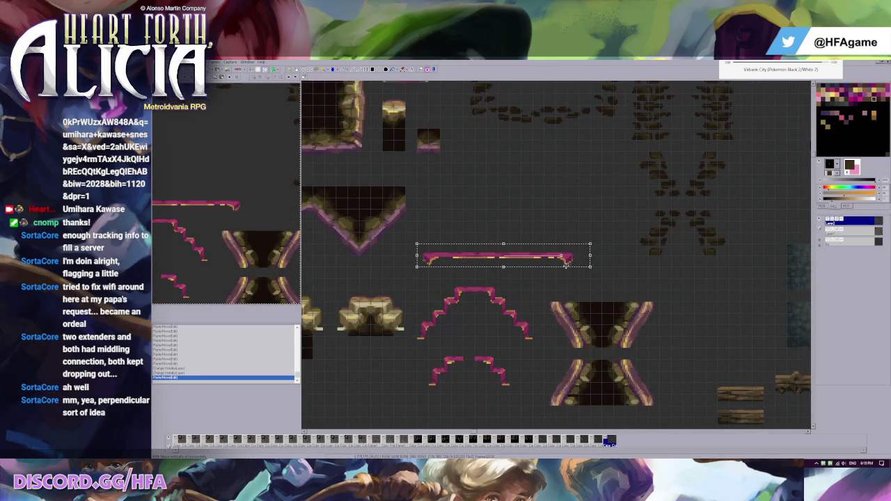
{"action": "key", "text": "ctrl+z"}
Step: Make Layer1 active, set the secondary colour to the canvas dark grey, and call up File > Open
{"action": "scroll", "coordinate": [509, 237], "scroll_direction": "up", "scroll_amount": 1}
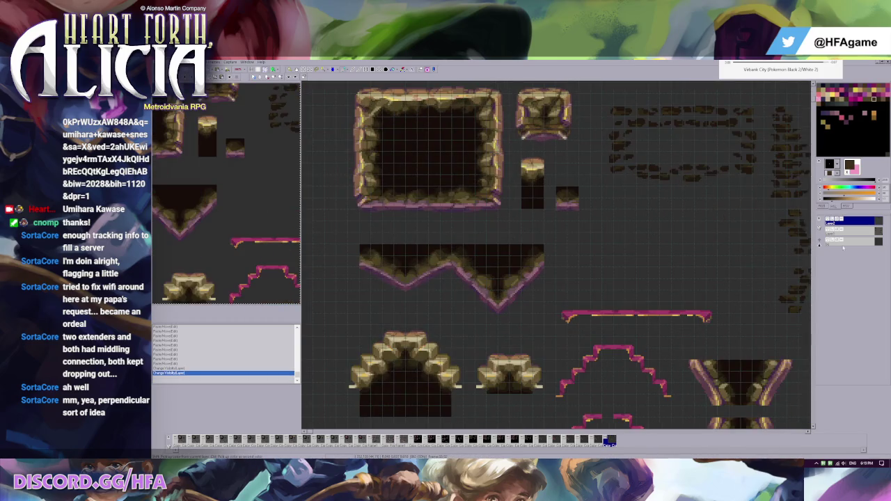
{"action": "left_click", "coordinate": [864, 232]}
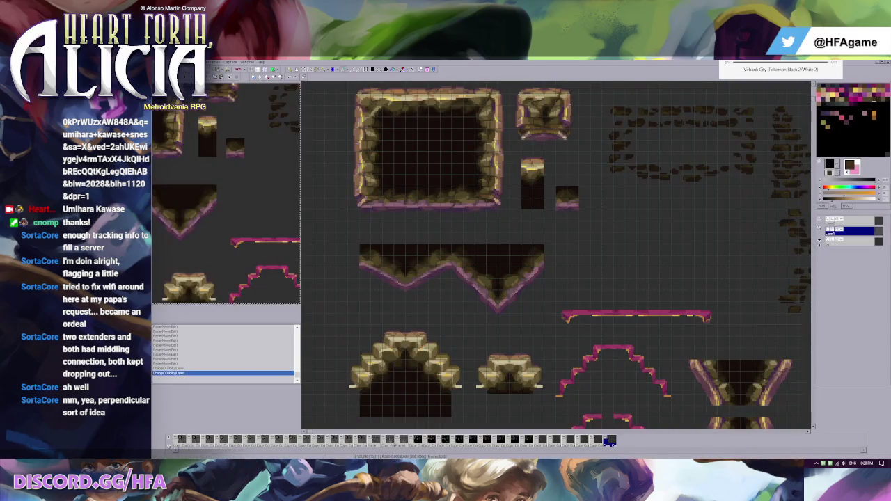
{"action": "left_click", "coordinate": [304, 128], "text": "ctrl"}
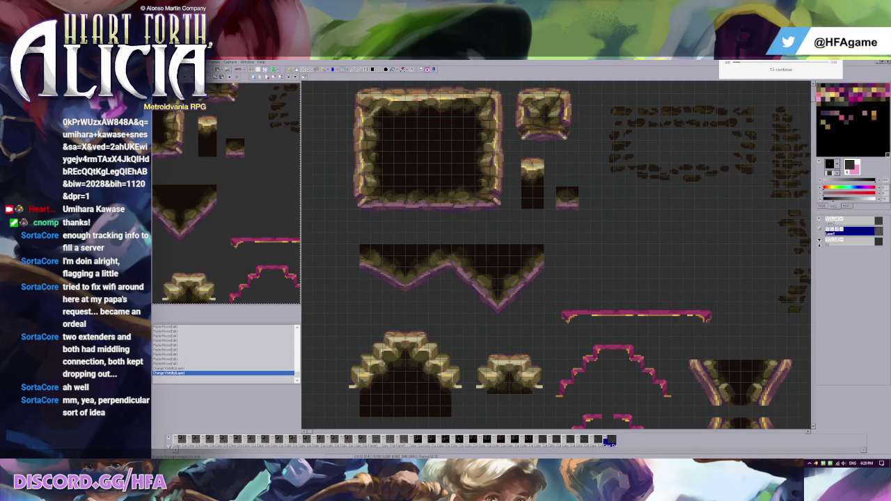
{"action": "key", "text": "ctrl+o"}
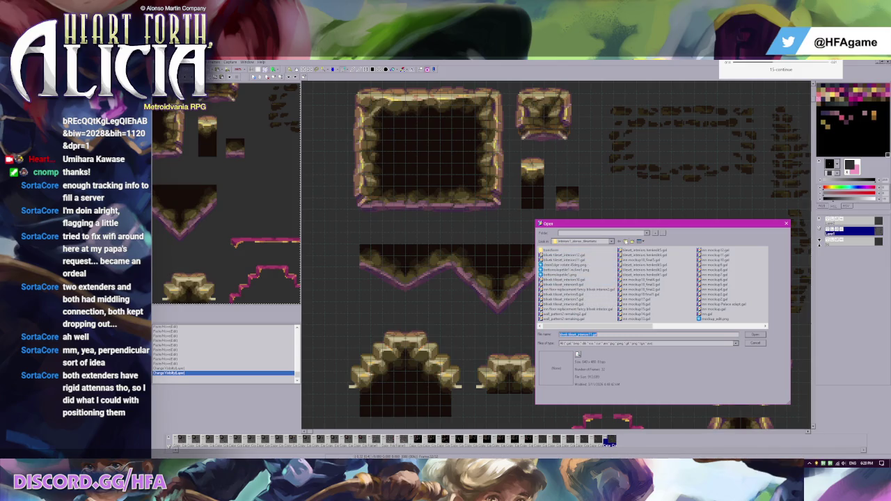
Step: Jump to the Roombuilder\Sets folder and preview blinks_mask.png and blinky.png
{"action": "right_click", "coordinate": [613, 263]}
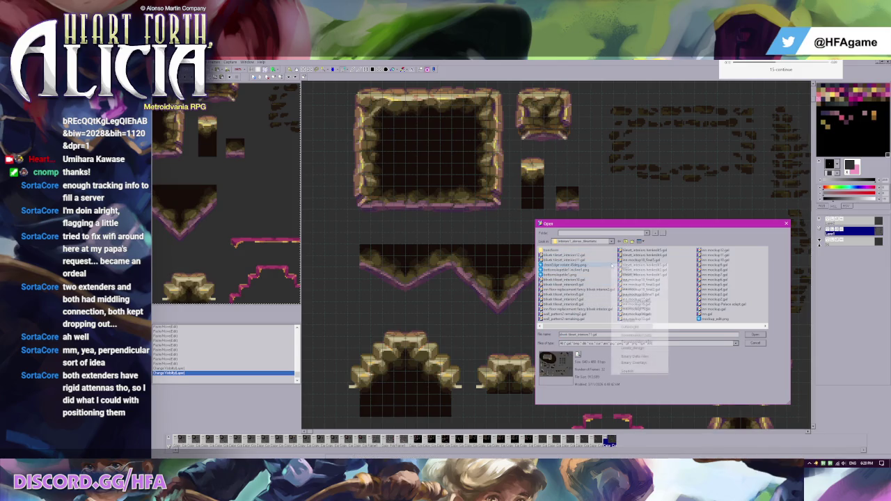
{"action": "left_click", "coordinate": [637, 335]}
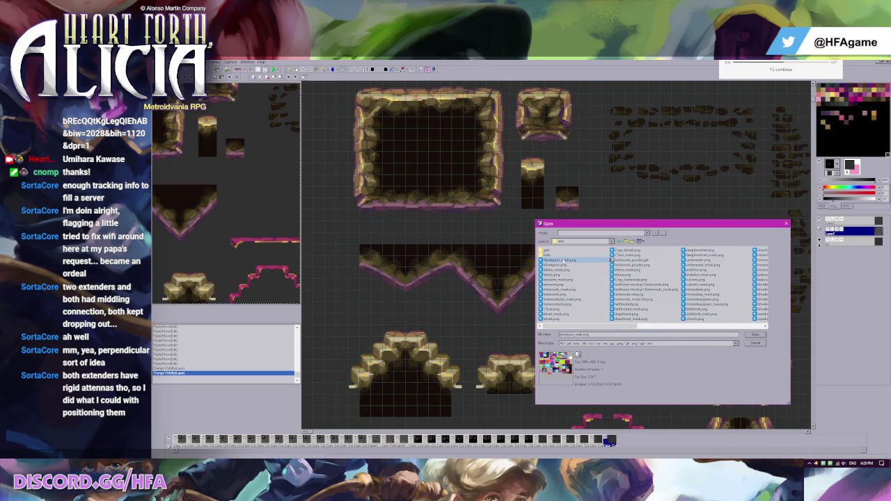
{"action": "left_click", "coordinate": [562, 269]}
{"action": "left_click", "coordinate": [557, 275]}
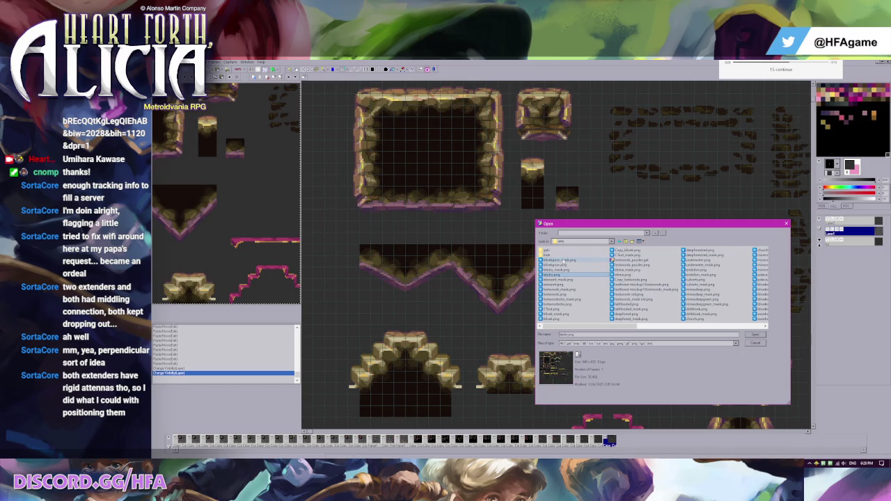
{"action": "left_click", "coordinate": [576, 353]}
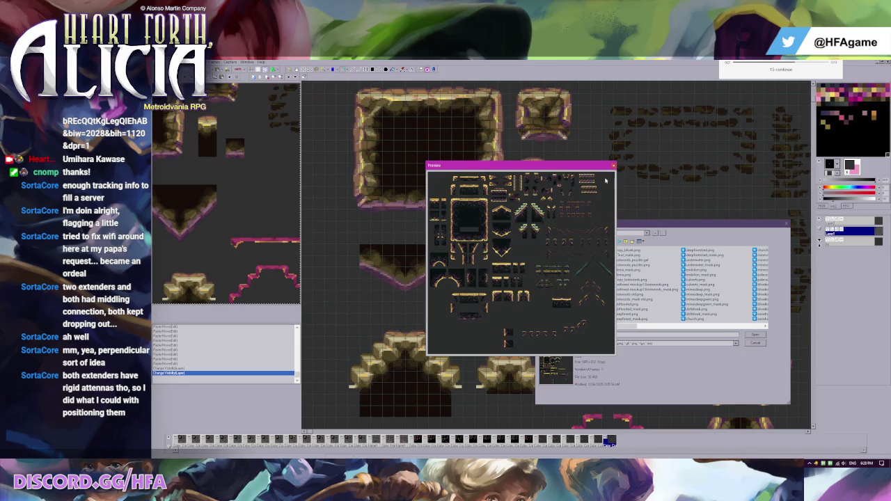
{"action": "left_click", "coordinate": [612, 166]}
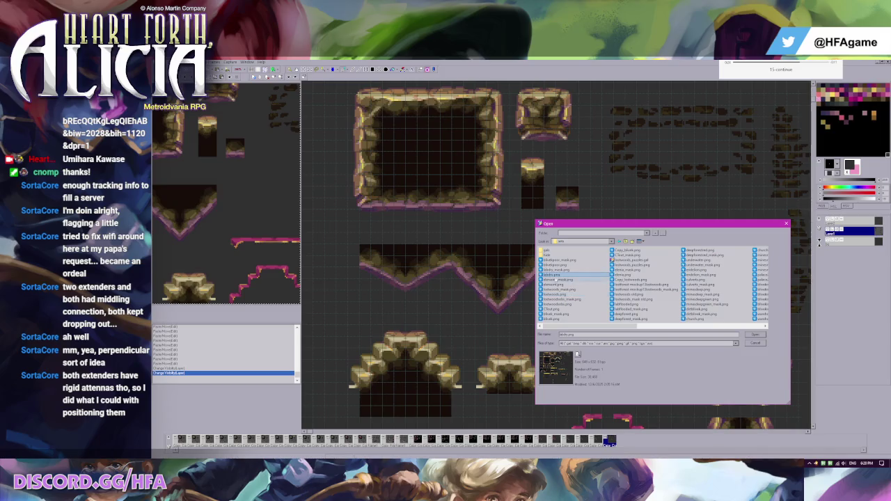
Step: Preview element.png's full tileset image, then close the preview
{"action": "left_click", "coordinate": [557, 284]}
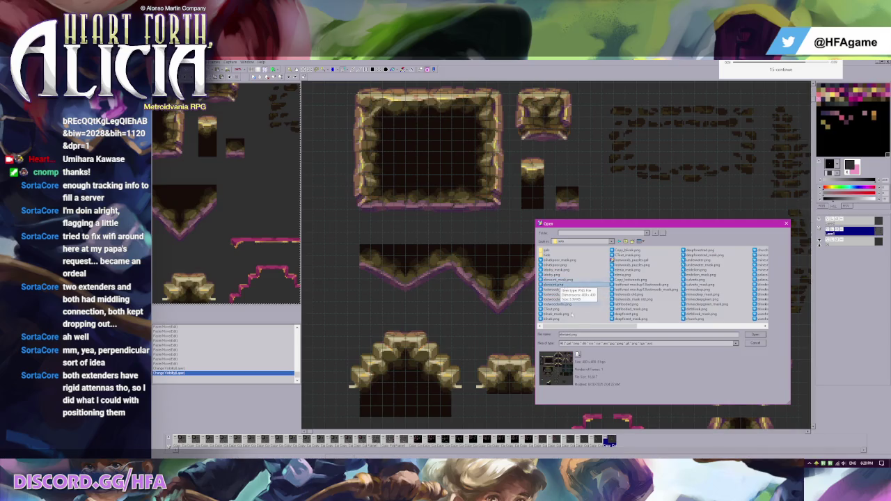
{"action": "left_click", "coordinate": [576, 354]}
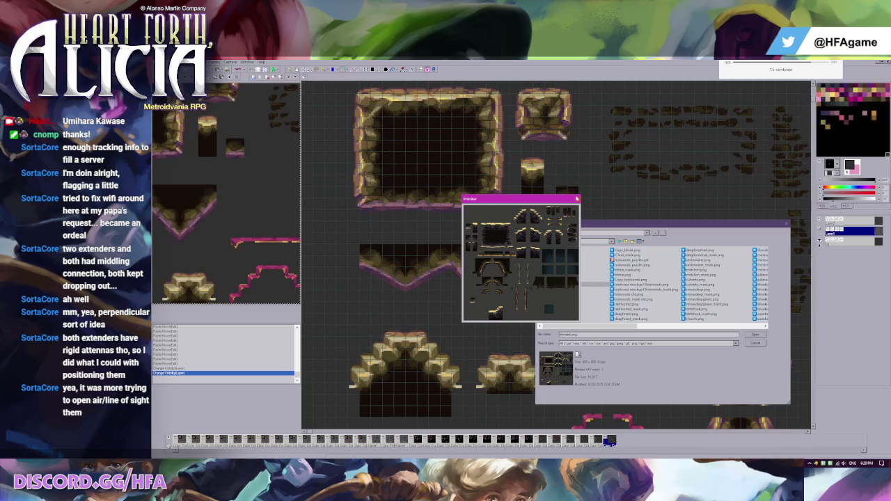
{"action": "left_click", "coordinate": [578, 200]}
Step: Open element.png, switch on a grid from the grid-size dropdown, and return to the cave tileset
{"action": "double_click", "coordinate": [557, 285]}
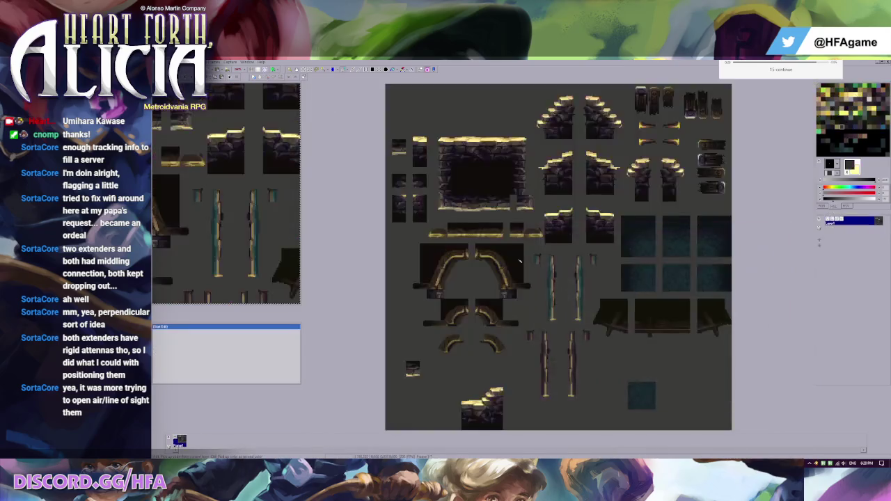
{"action": "scroll", "coordinate": [475, 190], "scroll_direction": "up", "scroll_amount": 1}
{"action": "scroll", "coordinate": [476, 190], "scroll_direction": "up", "scroll_amount": 1}
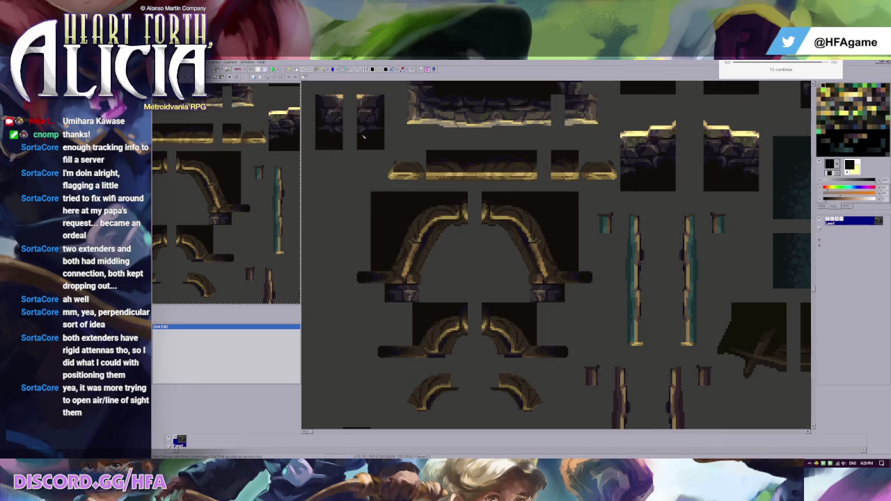
{"action": "left_click", "coordinate": [259, 70]}
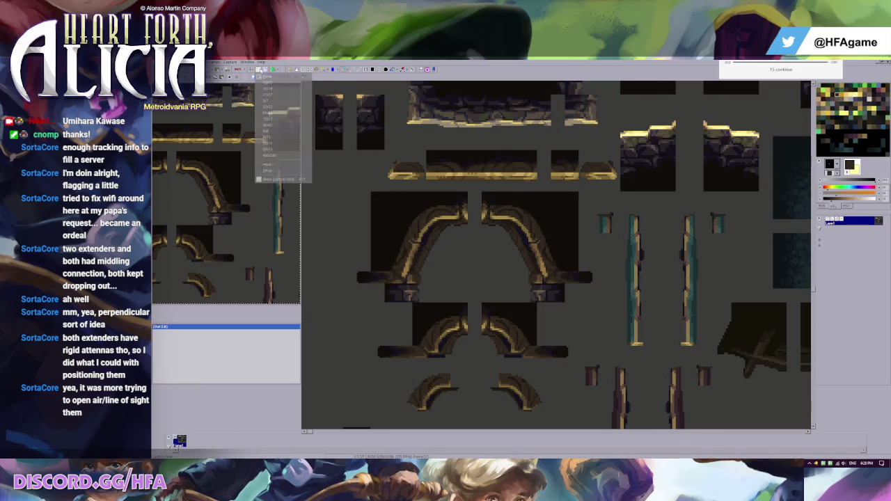
{"action": "left_click", "coordinate": [280, 135]}
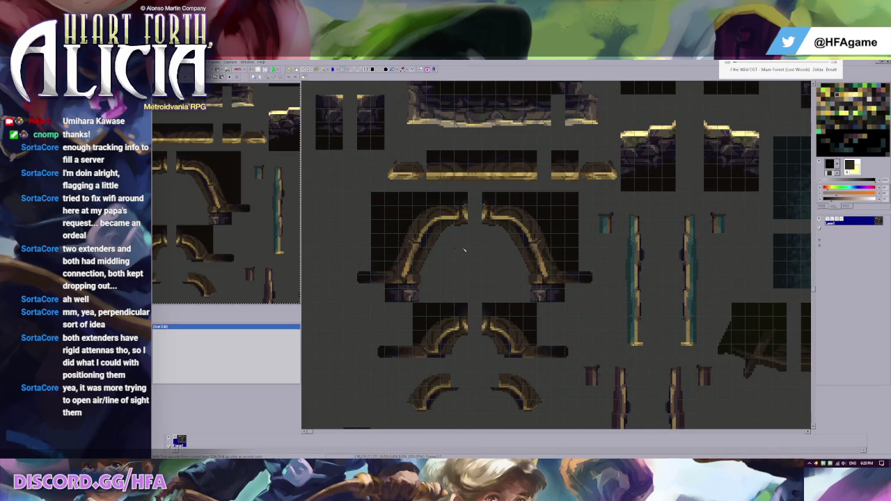
{"action": "key", "text": "ctrl+Tab"}
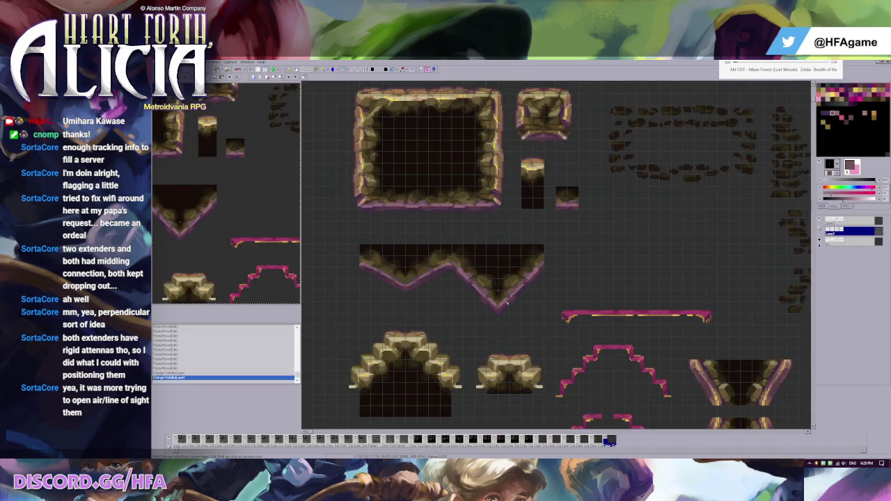
Step: Paste the copied curved pipe pieces and set them down below the stone arch
{"action": "key", "text": "ctrl+v"}
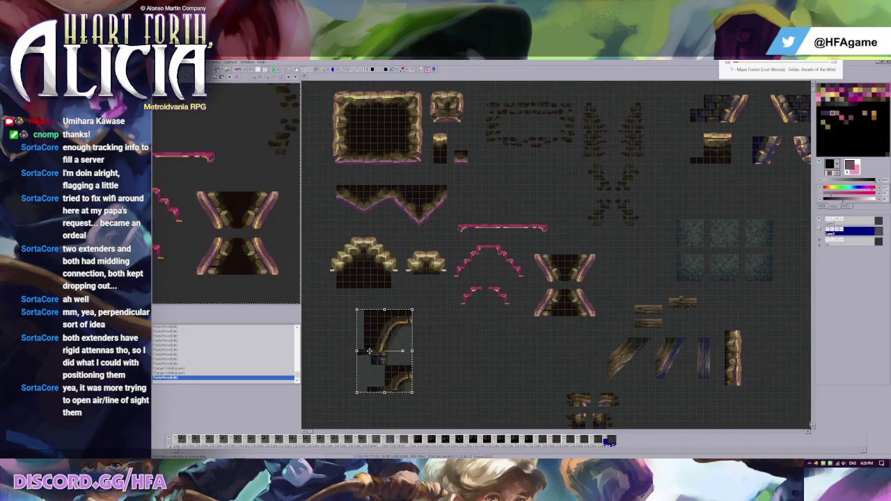
{"action": "left_click_drag", "start_coordinate": [421, 299], "coordinate": [367, 285]}
{"action": "scroll", "coordinate": [366, 285], "scroll_direction": "up", "scroll_amount": 1}
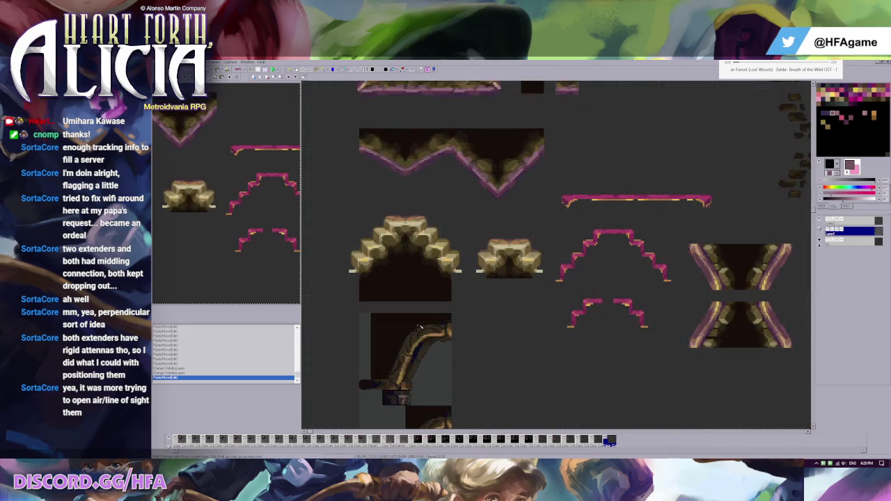
{"action": "scroll", "coordinate": [365, 334], "scroll_direction": "down", "scroll_amount": 1}
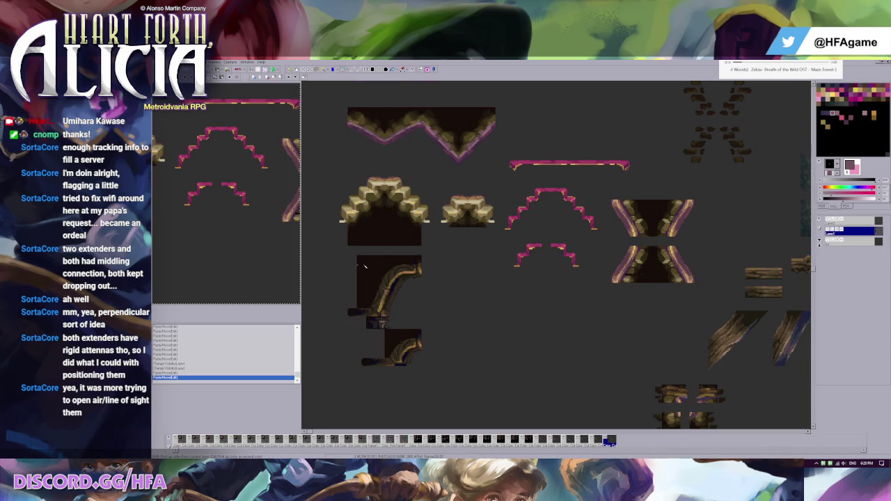
{"action": "left_click_drag", "start_coordinate": [329, 245], "coordinate": [429, 321]}
{"action": "scroll", "coordinate": [489, 263], "scroll_direction": "up", "scroll_amount": 1}
{"action": "scroll", "coordinate": [489, 263], "scroll_direction": "up", "scroll_amount": 1}
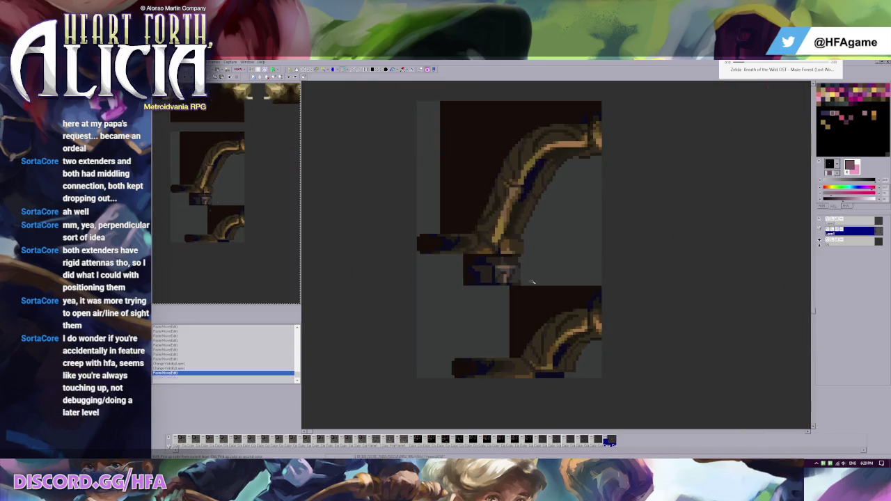
{"action": "scroll", "coordinate": [517, 277], "scroll_direction": "down", "scroll_amount": 1}
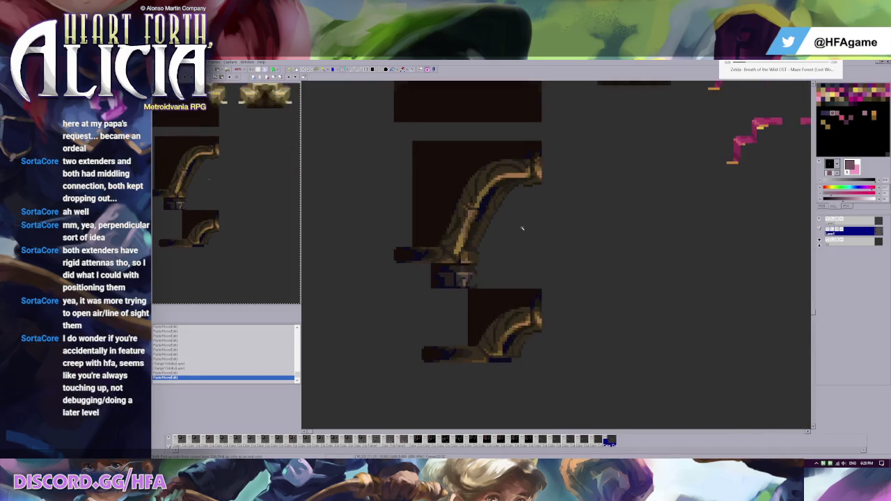
{"action": "scroll", "coordinate": [502, 300], "scroll_direction": "down", "scroll_amount": 2}
Step: Select the curved pipe piece, try moving it up-right over the arch, then undo
{"action": "left_click_drag", "start_coordinate": [485, 324], "coordinate": [385, 219]}
{"action": "scroll", "coordinate": [446, 278], "scroll_direction": "down", "scroll_amount": 2}
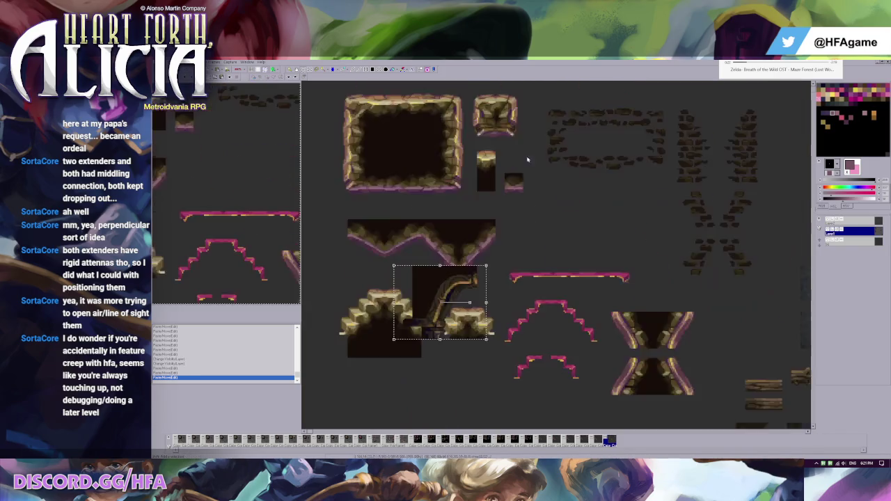
{"action": "mouse_move", "coordinate": [454, 297]}
{"action": "left_mouse_down"}
{"action": "mouse_move", "coordinate": [557, 189]}
{"action": "mouse_move", "coordinate": [481, 279]}
{"action": "left_mouse_up"}
{"action": "key", "text": "ctrl+z"}
{"action": "scroll", "coordinate": [531, 276], "scroll_direction": "down", "scroll_amount": 1}
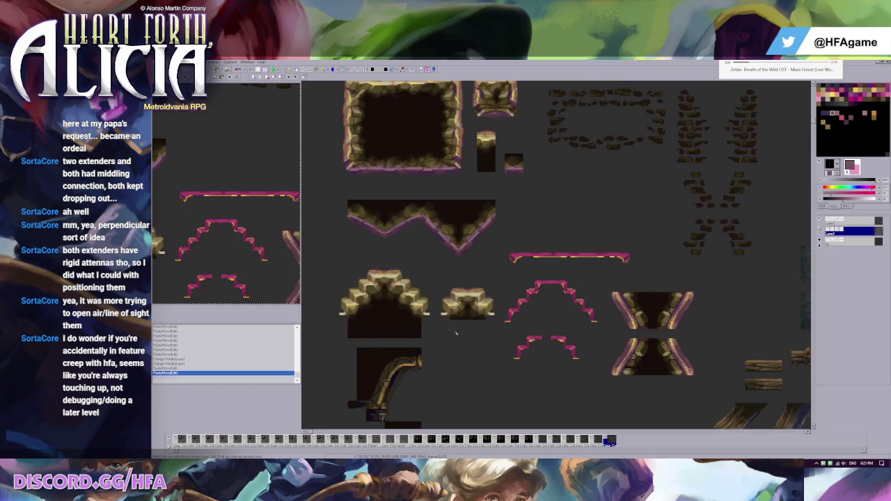
{"action": "scroll", "coordinate": [456, 334], "scroll_direction": "up", "scroll_amount": 1}
{"action": "scroll", "coordinate": [449, 326], "scroll_direction": "up", "scroll_amount": 1}
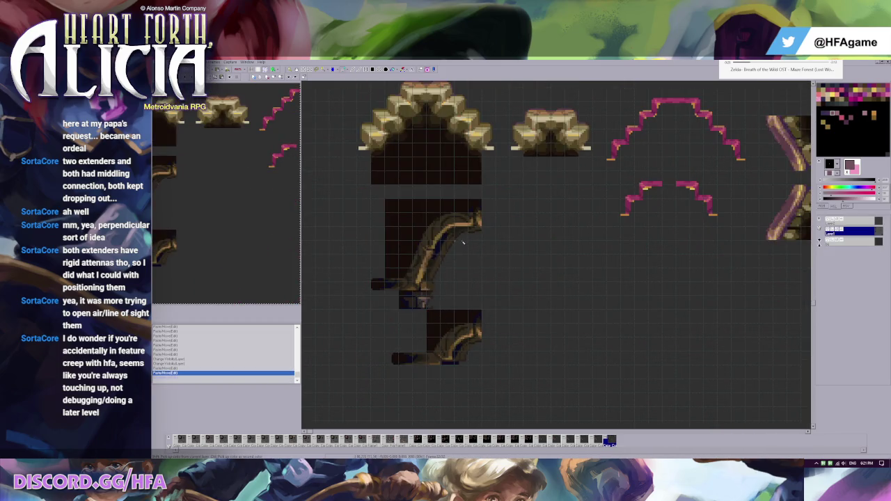
{"action": "scroll", "coordinate": [463, 242], "scroll_direction": "down", "scroll_amount": 2}
{"action": "scroll", "coordinate": [433, 242], "scroll_direction": "up", "scroll_amount": 1}
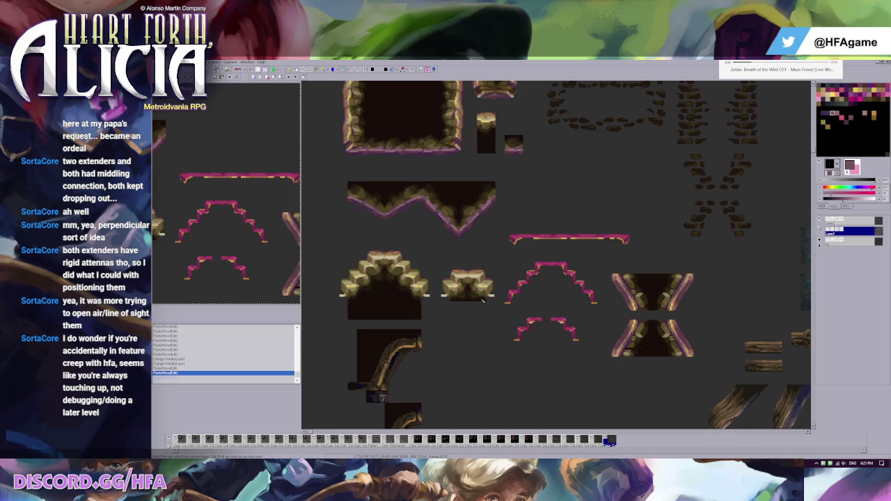
{"action": "scroll", "coordinate": [488, 297], "scroll_direction": "down", "scroll_amount": 1}
{"action": "scroll", "coordinate": [463, 305], "scroll_direction": "down", "scroll_amount": 1}
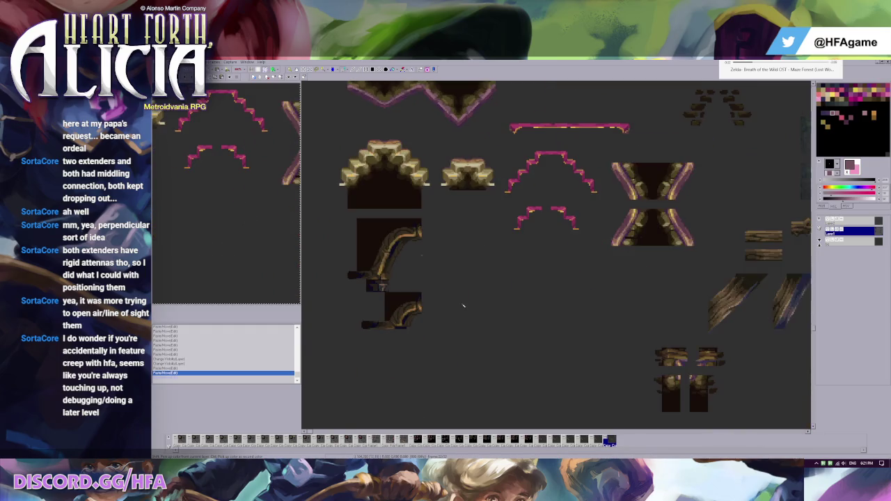
{"action": "scroll", "coordinate": [511, 207], "scroll_direction": "up", "scroll_amount": 1}
Step: Step through the animation frames back to the last one and show the pixel grid
{"action": "scroll", "coordinate": [466, 198], "scroll_direction": "up", "scroll_amount": 1}
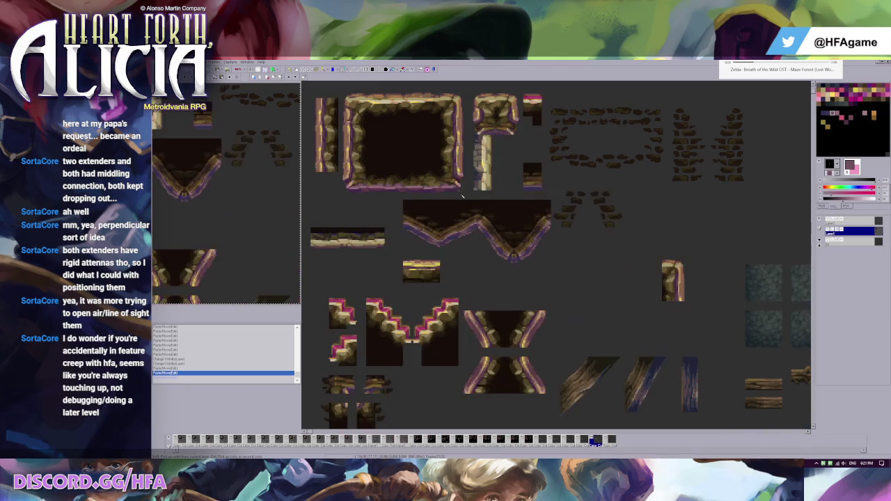
{"action": "scroll", "coordinate": [461, 197], "scroll_direction": "down", "scroll_amount": 1}
{"action": "key", "text": "Left"}
{"action": "key", "text": "Right"}
{"action": "key", "text": "Right"}
{"action": "key", "text": "Left"}
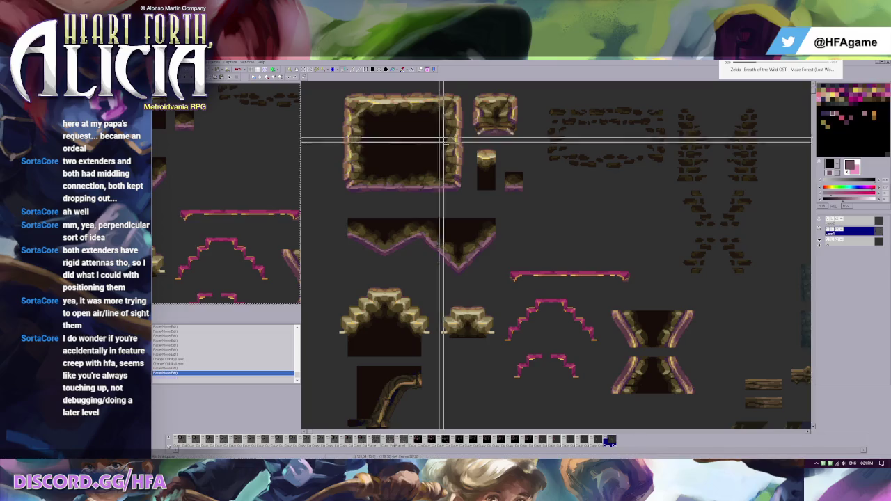
{"action": "key", "text": "ctrl+g"}
Step: Paste the copied small stone tile and drop it right of the curved pipe
{"action": "scroll", "coordinate": [445, 167], "scroll_direction": "down", "scroll_amount": 1}
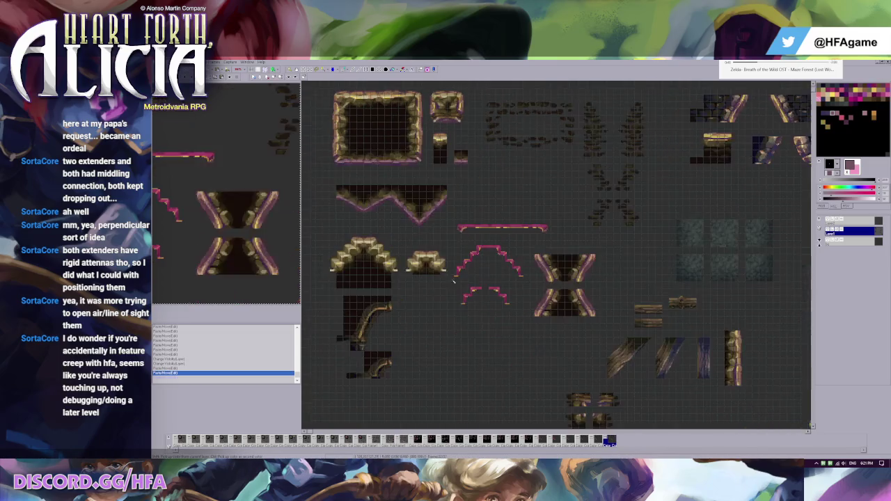
{"action": "scroll", "coordinate": [432, 181], "scroll_direction": "up", "scroll_amount": 1}
{"action": "scroll", "coordinate": [413, 195], "scroll_direction": "up", "scroll_amount": 1}
{"action": "key", "text": "ctrl+v"}
{"action": "left_click_drag", "start_coordinate": [322, 108], "coordinate": [528, 338]}
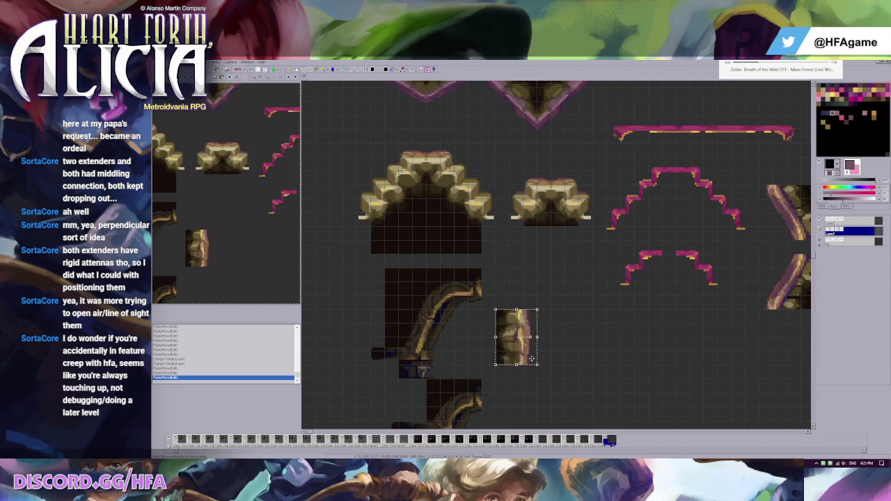
{"action": "left_click", "coordinate": [355, 305]}
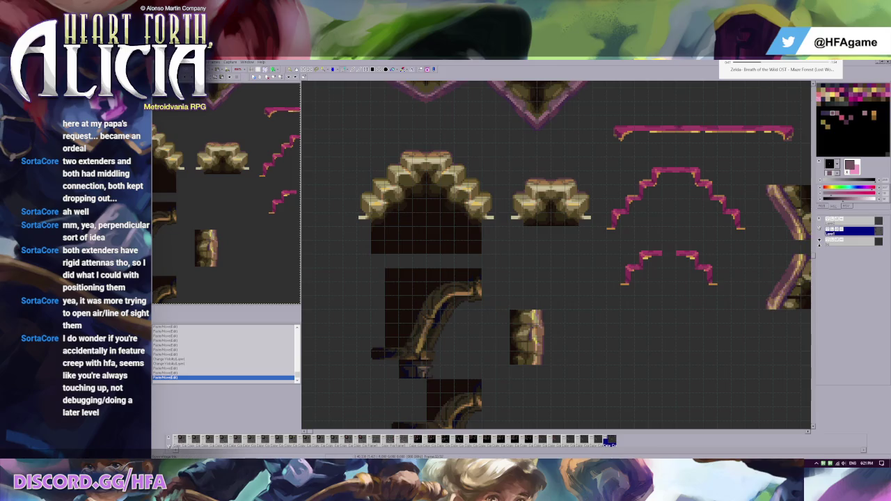
{"action": "key", "text": "ctrl+o"}
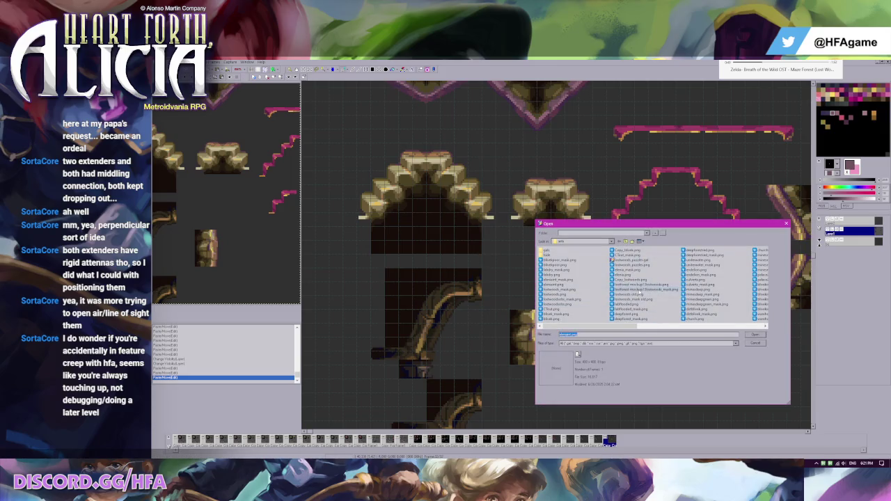
Step: Browse bilevel_old.png, bilevelhouses.png and other tilesets, enlarging one preview
{"action": "scroll", "coordinate": [650, 299], "scroll_direction": "down", "scroll_amount": 2}
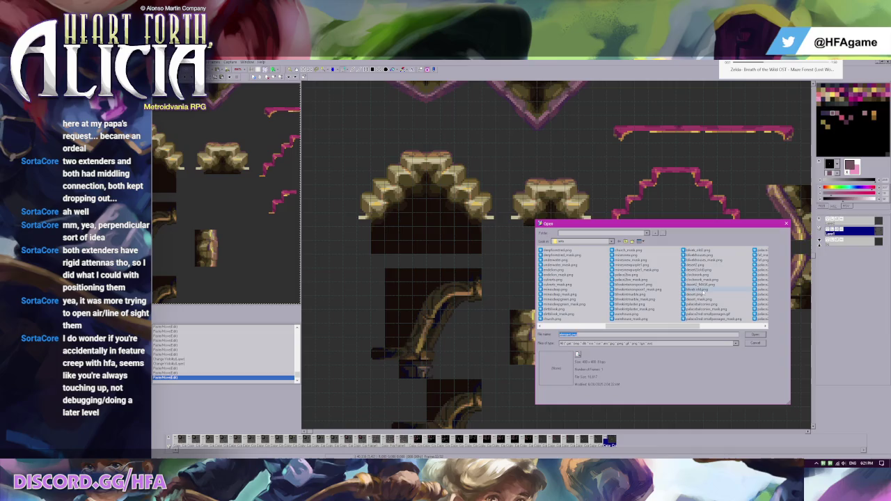
{"action": "left_click", "coordinate": [705, 290]}
{"action": "left_click", "coordinate": [703, 254]}
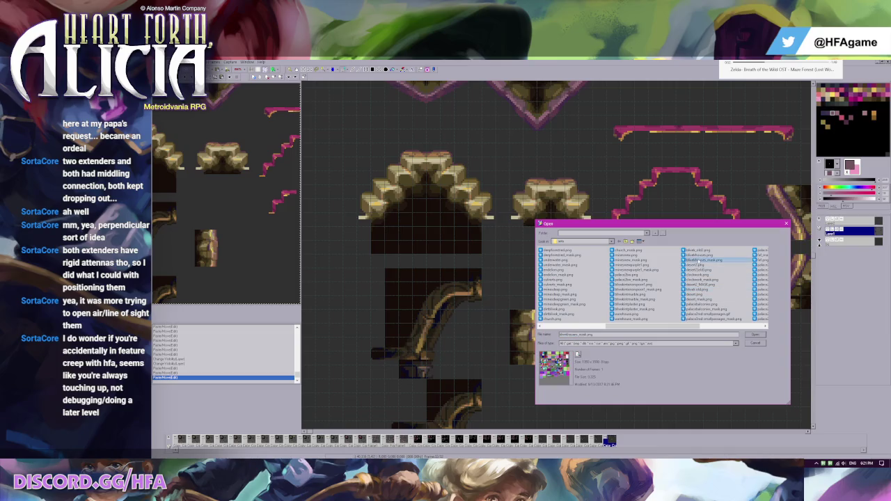
{"action": "left_click", "coordinate": [699, 250]}
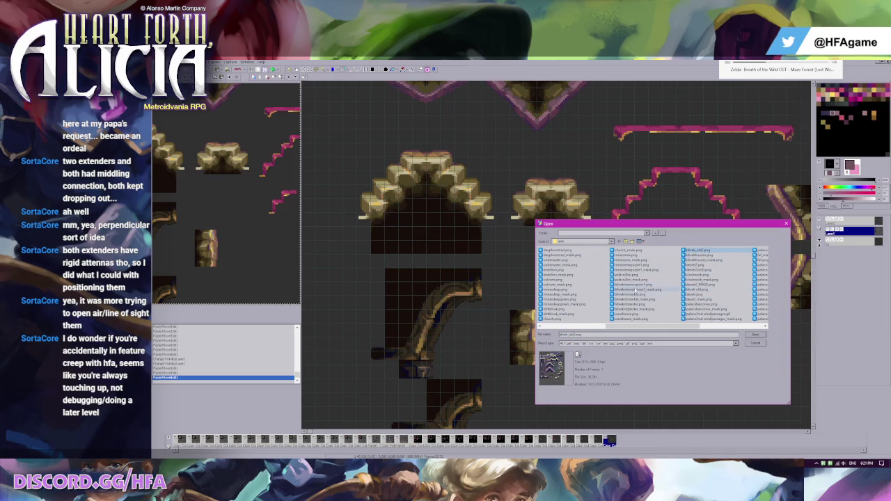
{"action": "left_click", "coordinate": [635, 285]}
{"action": "left_click", "coordinate": [577, 354]}
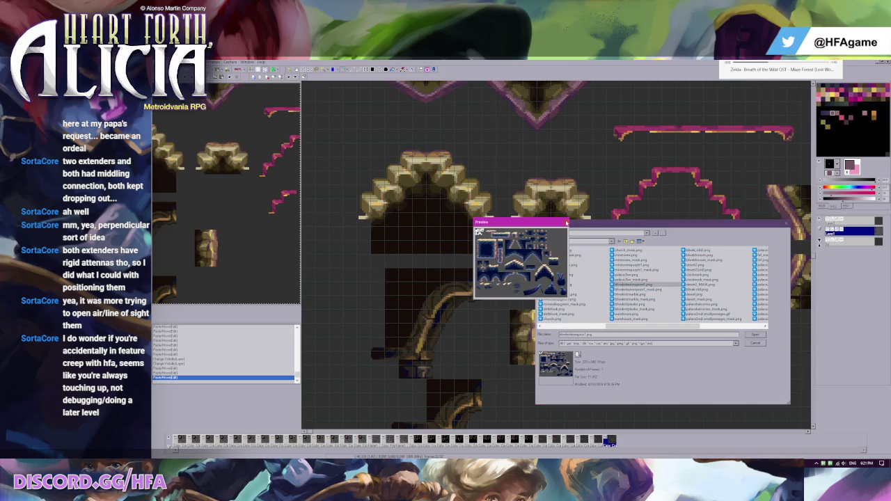
{"action": "left_click", "coordinate": [566, 223]}
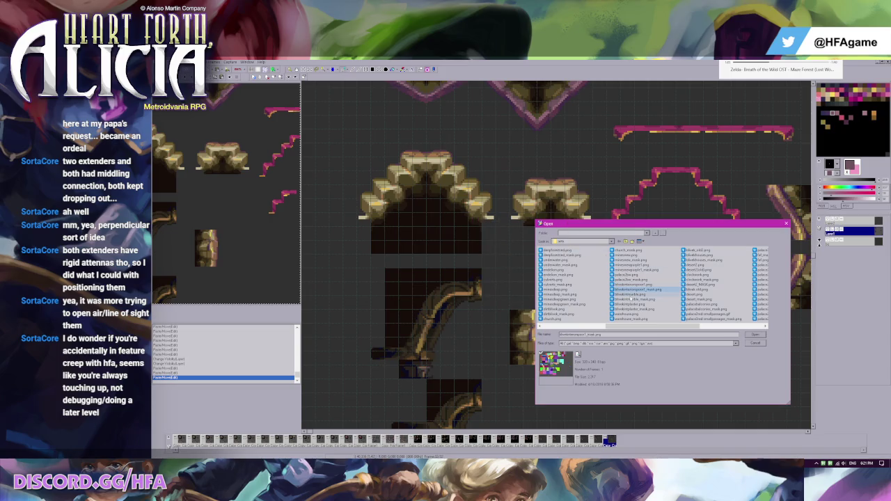
Step: Enlarge previews of another tileset and warehouse.png, then check warehouse_mask.png
{"action": "left_click", "coordinate": [630, 295]}
{"action": "left_click", "coordinate": [577, 354]}
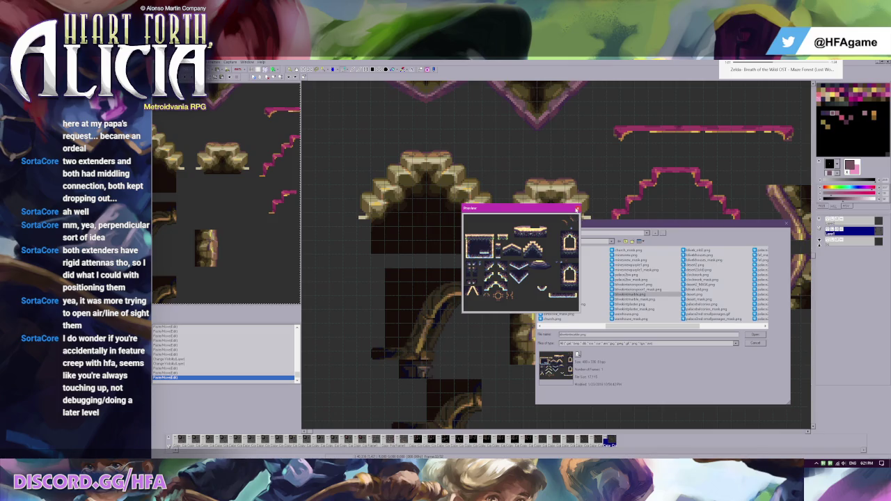
{"action": "left_click", "coordinate": [576, 209]}
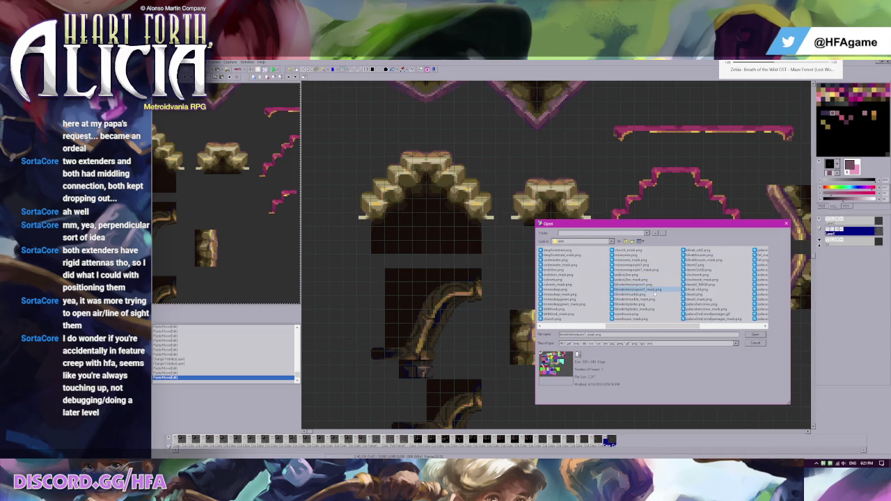
{"action": "key", "text": "Down"}
{"action": "key", "text": "Down"}
{"action": "key", "text": "Down"}
{"action": "key", "text": "Down"}
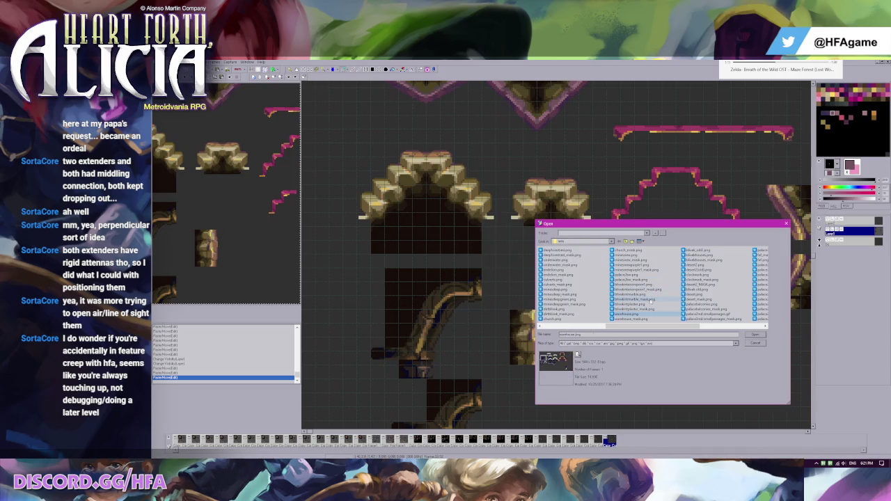
{"action": "left_click", "coordinate": [578, 357]}
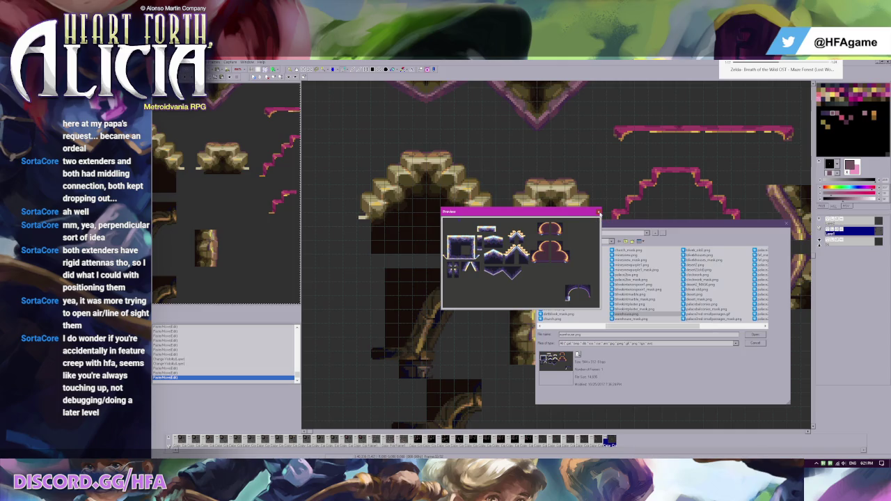
{"action": "left_click", "coordinate": [598, 211]}
{"action": "left_click", "coordinate": [623, 319]}
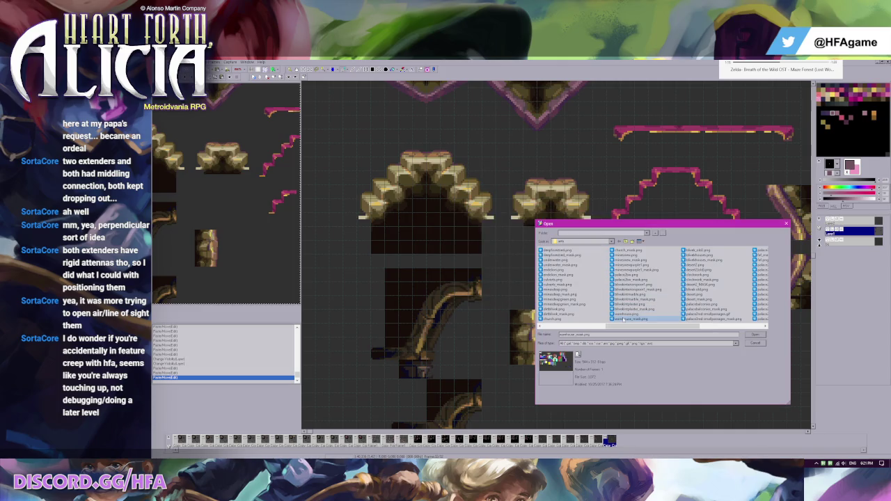
{"action": "key", "text": "Up"}
{"action": "key", "text": "Up"}
{"action": "key", "text": "Up"}
{"action": "key", "text": "Up"}
{"action": "key", "text": "Up"}
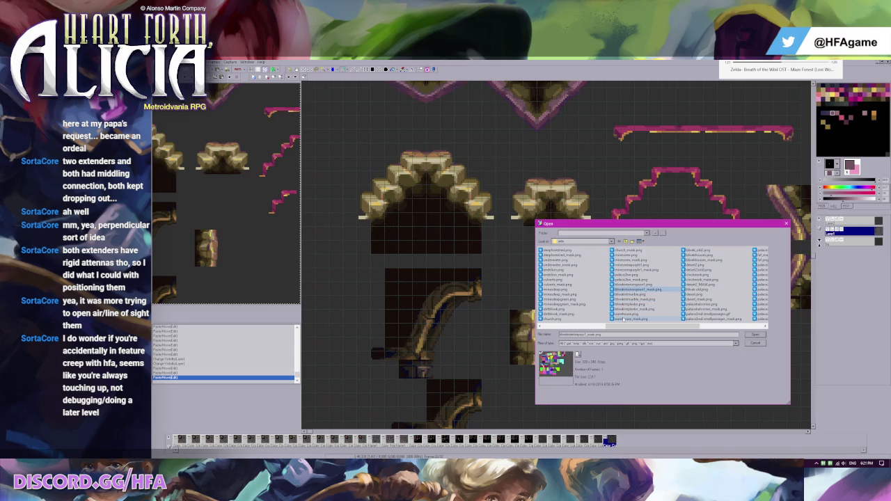
{"action": "key", "text": "Down"}
{"action": "key", "text": "Up"}
{"action": "key", "text": "Up"}
{"action": "key", "text": "Up"}
{"action": "key", "text": "Up"}
{"action": "key", "text": "Up"}
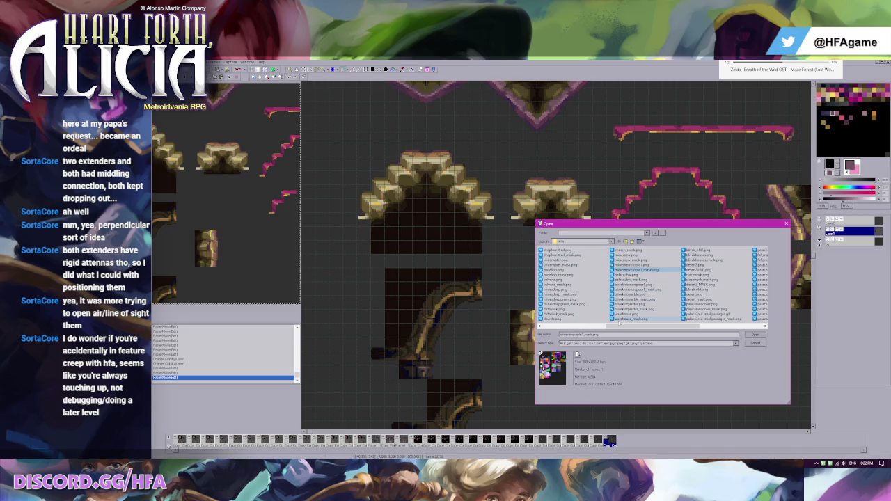
{"action": "key", "text": "Down"}
{"action": "key", "text": "Up"}
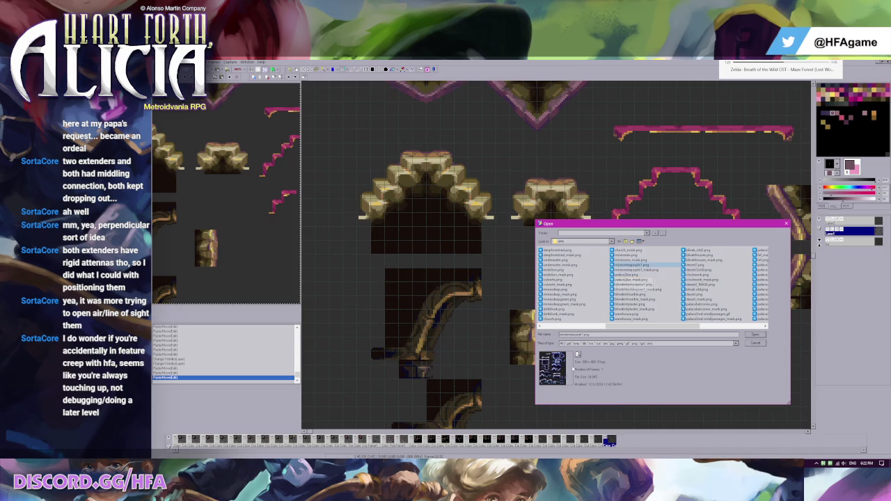
{"action": "key", "text": "Up"}
{"action": "key", "text": "Up"}
{"action": "key", "text": "Up"}
{"action": "key", "text": "Up"}
{"action": "key", "text": "Down"}
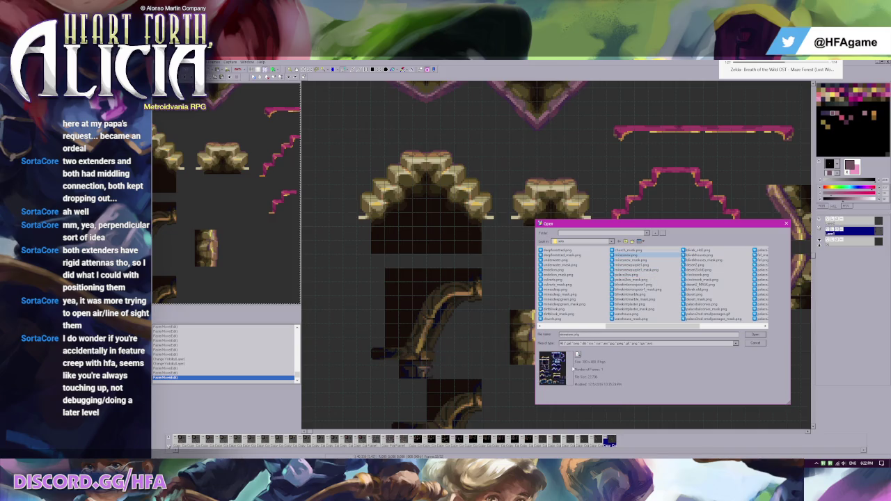
{"action": "key", "text": "Up"}
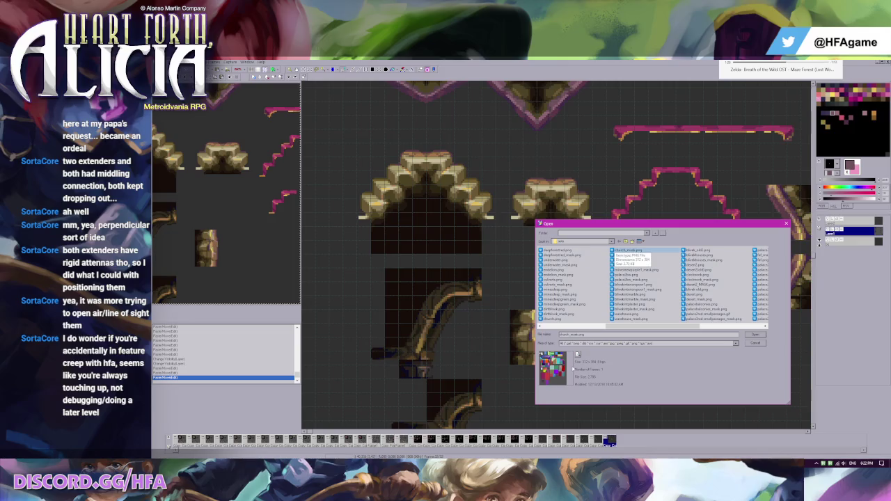
{"action": "key", "text": "Up"}
{"action": "key", "text": "Up"}
{"action": "key", "text": "Up"}
{"action": "key", "text": "Up"}
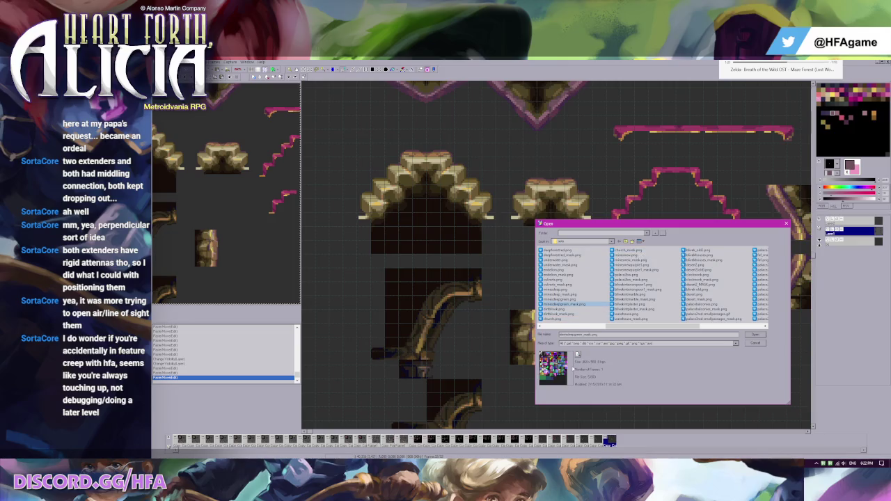
{"action": "key", "text": "Up"}
{"action": "key", "text": "Down"}
{"action": "key", "text": "Down"}
{"action": "key", "text": "Down"}
{"action": "key", "text": "Down"}
{"action": "key", "text": "Down"}
{"action": "key", "text": "Down"}
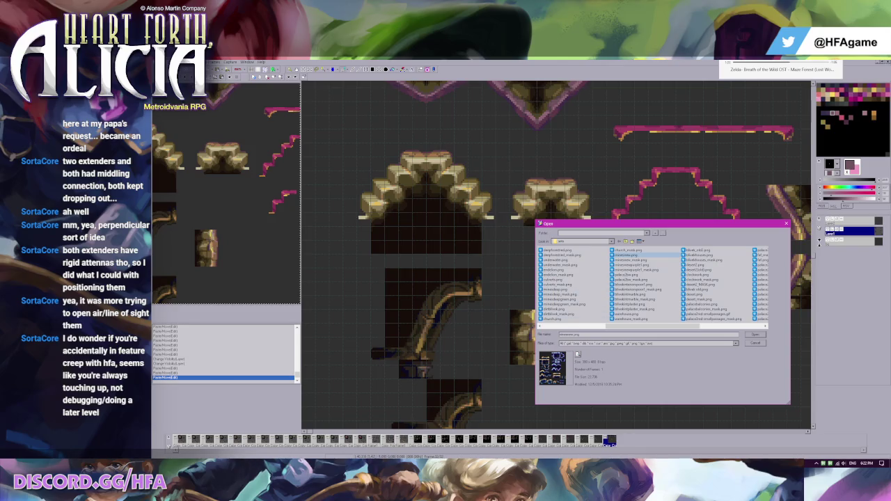
{"action": "key", "text": "Return"}
{"action": "key", "text": "ctrl+o"}
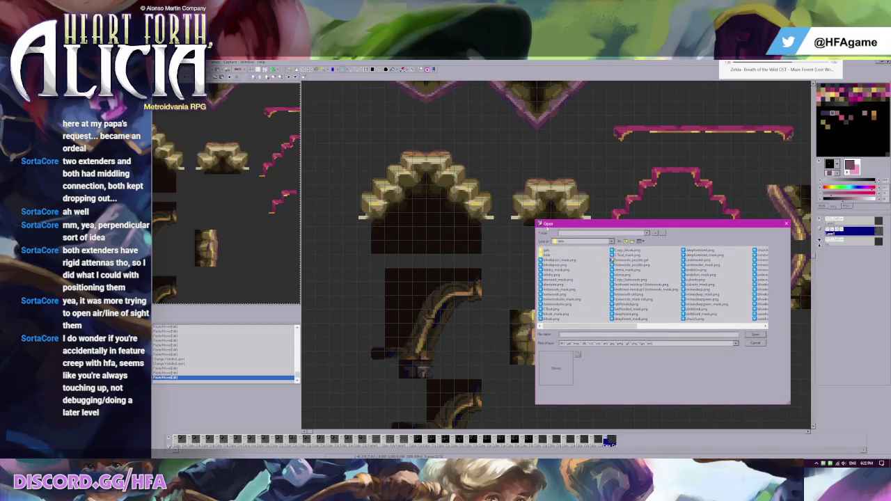
{"action": "key", "text": "m"}
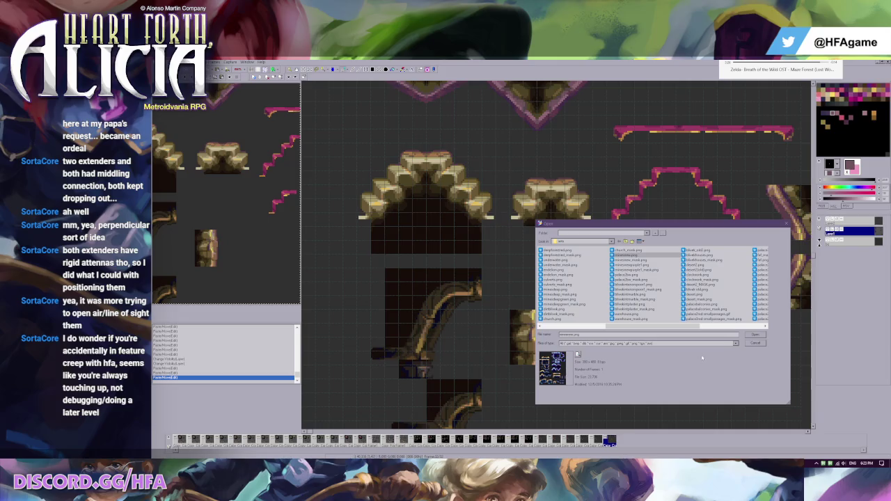
{"action": "left_click", "coordinate": [754, 347]}
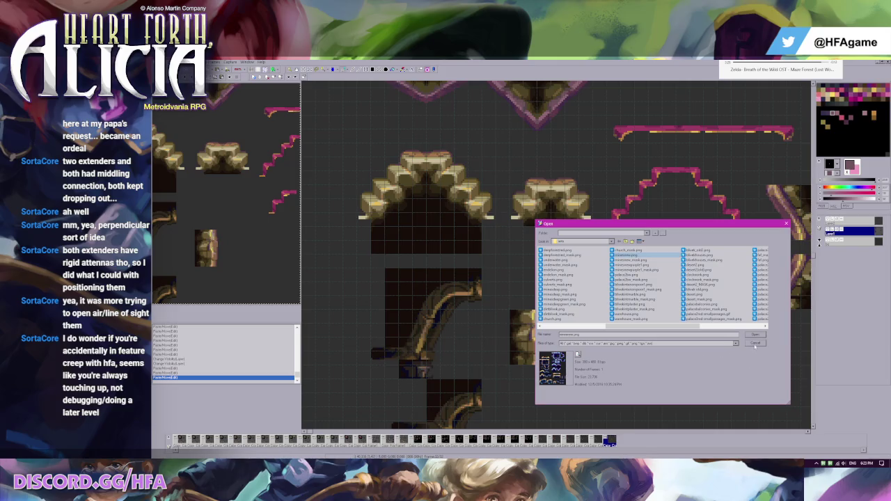
Step: Cancel the Open dialog, move the pasted vine tiles into empty space, and clear their teal tint
{"action": "left_click", "coordinate": [756, 345]}
{"action": "scroll", "coordinate": [557, 244], "scroll_direction": "down", "scroll_amount": 3}
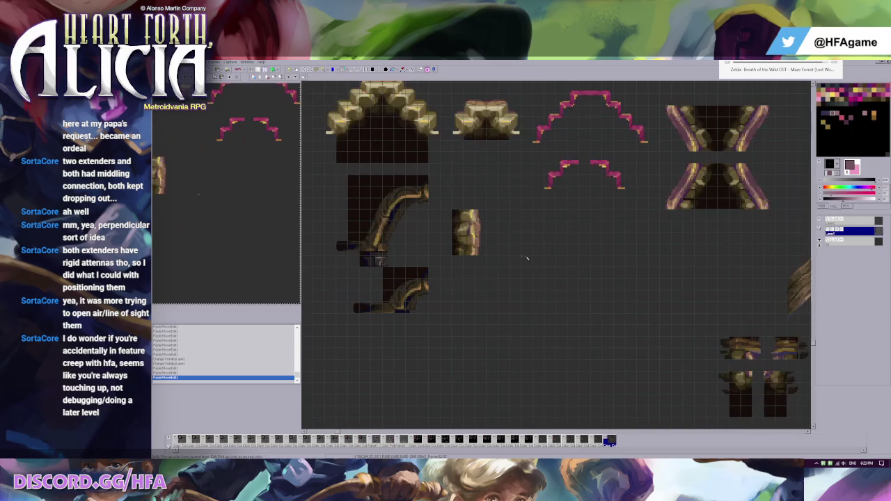
{"action": "left_click_drag", "start_coordinate": [438, 176], "coordinate": [545, 409]}
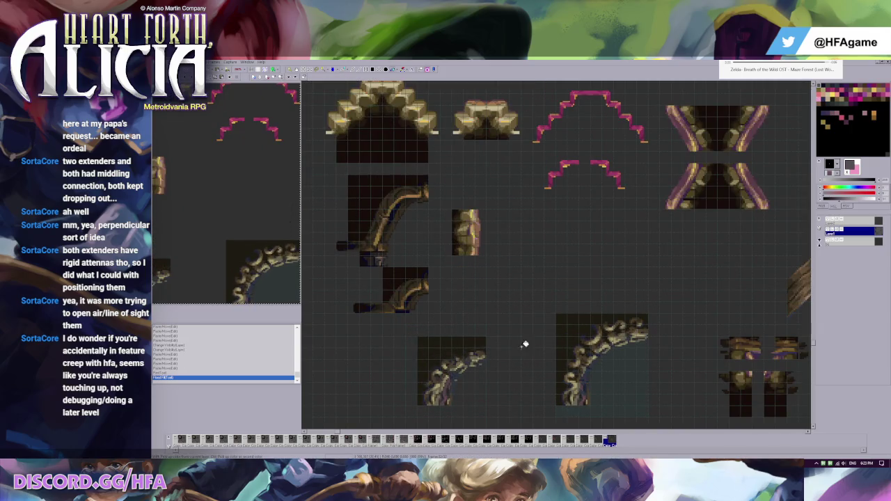
{"action": "left_click", "coordinate": [632, 378]}
{"action": "scroll", "coordinate": [511, 284], "scroll_direction": "up", "scroll_amount": 1}
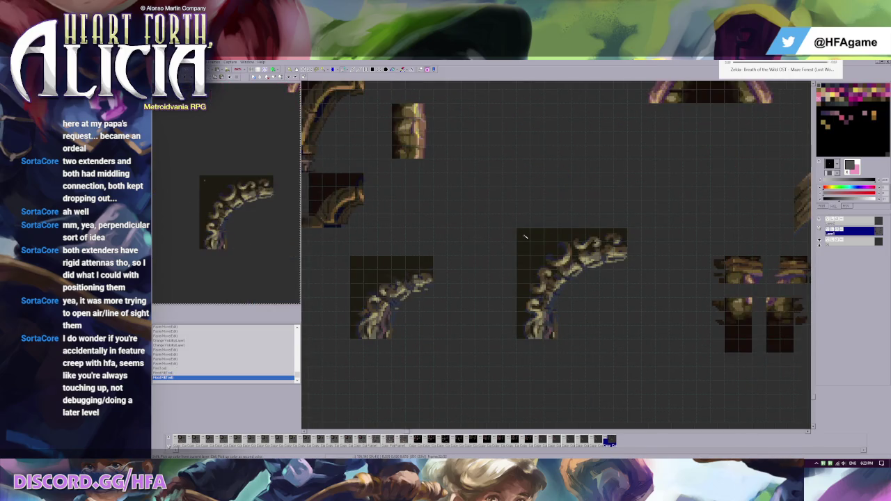
Step: Select the larger curled vine corner tile
{"action": "mouse_move", "coordinate": [523, 234]}
{"action": "left_mouse_down"}
{"action": "mouse_move", "coordinate": [631, 336]}
{"action": "mouse_move", "coordinate": [520, 237]}
{"action": "left_mouse_up"}
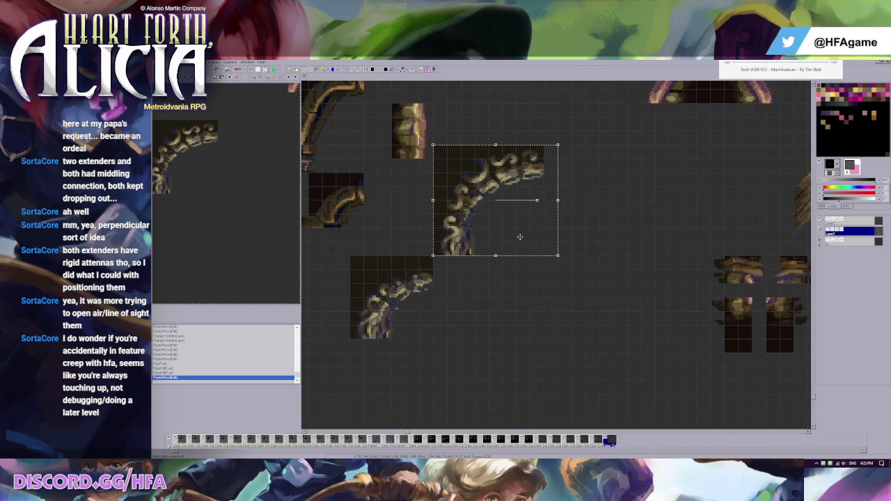
{"action": "scroll", "coordinate": [520, 236], "scroll_direction": "left", "scroll_amount": 3}
{"action": "scroll", "coordinate": [519, 292], "scroll_direction": "down", "scroll_amount": 1}
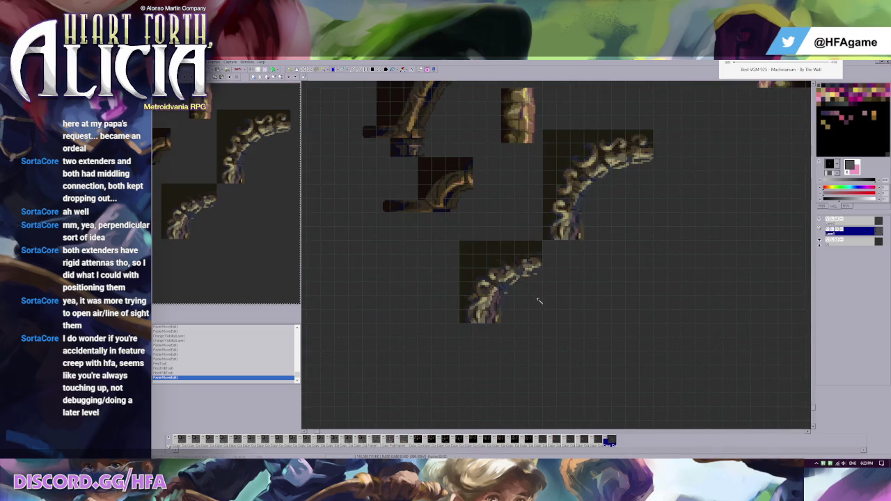
{"action": "scroll", "coordinate": [557, 250], "scroll_direction": "down", "scroll_amount": 1}
{"action": "scroll", "coordinate": [581, 211], "scroll_direction": "down", "scroll_amount": 1}
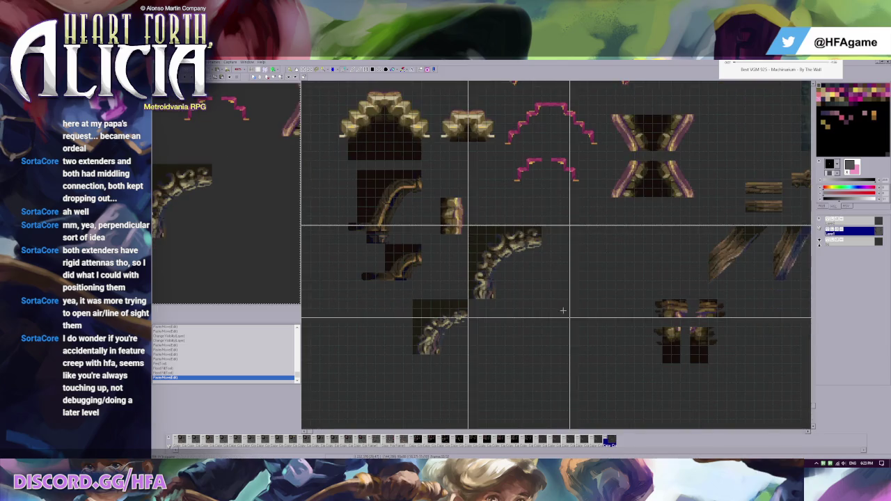
Step: Move the larger vine tile down-right, then nudge both vine tiles right and down together
{"action": "left_click_drag", "start_coordinate": [533, 284], "coordinate": [559, 340]}
{"action": "key", "text": "Escape"}
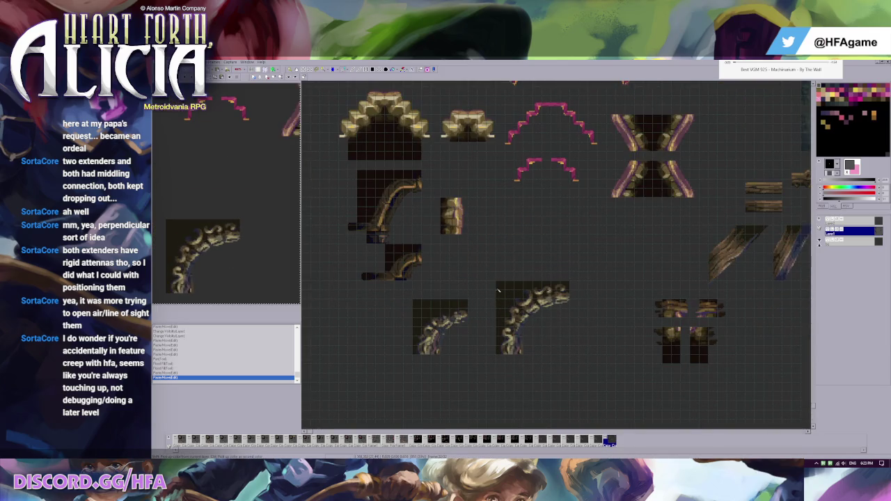
{"action": "left_click_drag", "start_coordinate": [412, 288], "coordinate": [477, 364]}
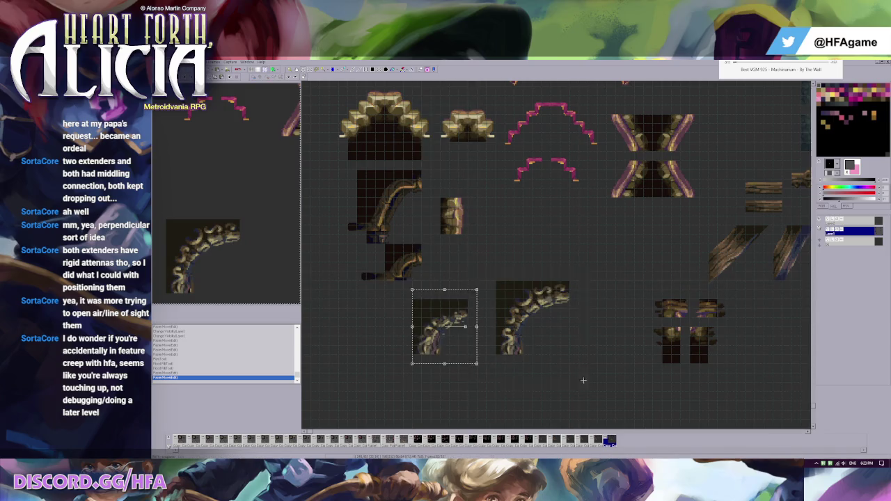
{"action": "left_click_drag", "start_coordinate": [493, 279], "coordinate": [589, 383]}
{"action": "left_click_drag", "start_coordinate": [533, 305], "coordinate": [569, 314]}
{"action": "key", "text": "Escape"}
{"action": "scroll", "coordinate": [529, 278], "scroll_direction": "up", "scroll_amount": 2}
{"action": "scroll", "coordinate": [516, 267], "scroll_direction": "up", "scroll_amount": 2}
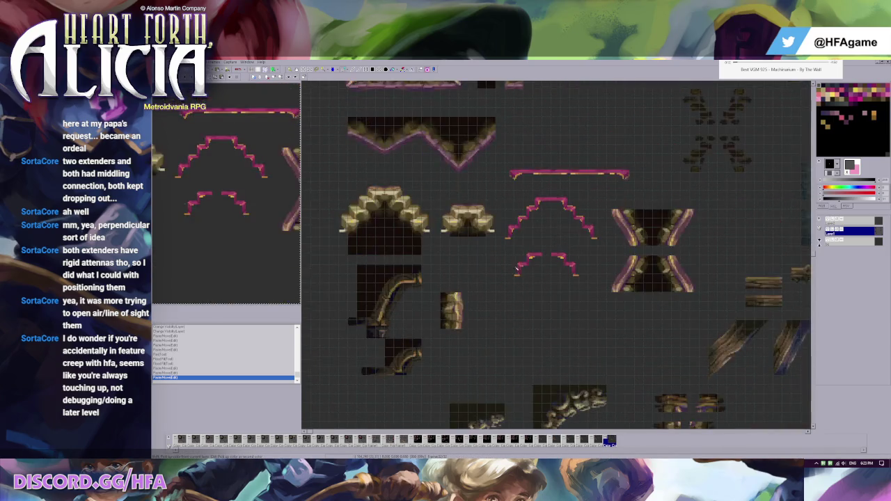
{"action": "scroll", "coordinate": [503, 309], "scroll_direction": "down", "scroll_amount": 2}
{"action": "scroll", "coordinate": [522, 293], "scroll_direction": "down", "scroll_amount": 2}
{"action": "scroll", "coordinate": [557, 271], "scroll_direction": "up", "scroll_amount": 1}
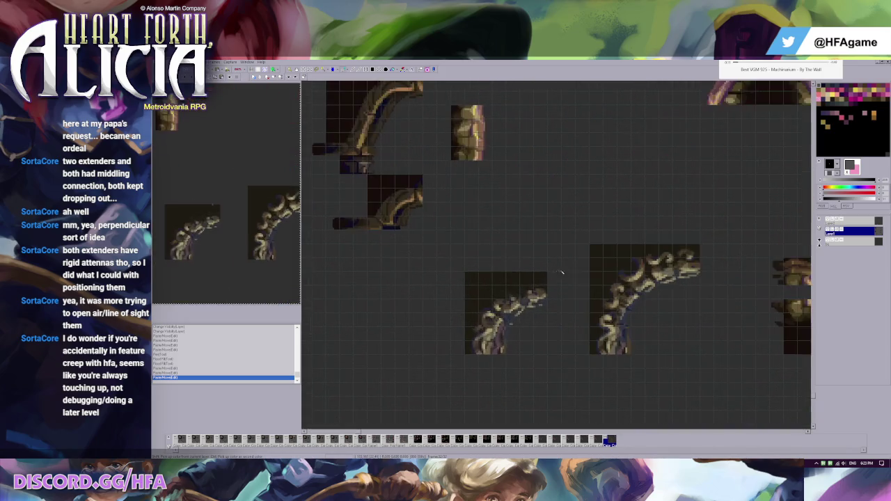
{"action": "scroll", "coordinate": [575, 258], "scroll_direction": "down", "scroll_amount": 1}
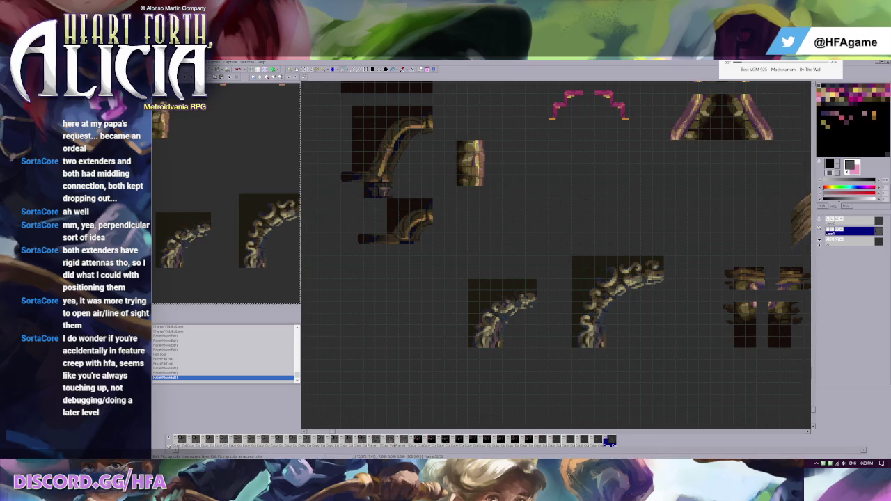
{"action": "scroll", "coordinate": [353, 361], "scroll_direction": "up", "scroll_amount": 1}
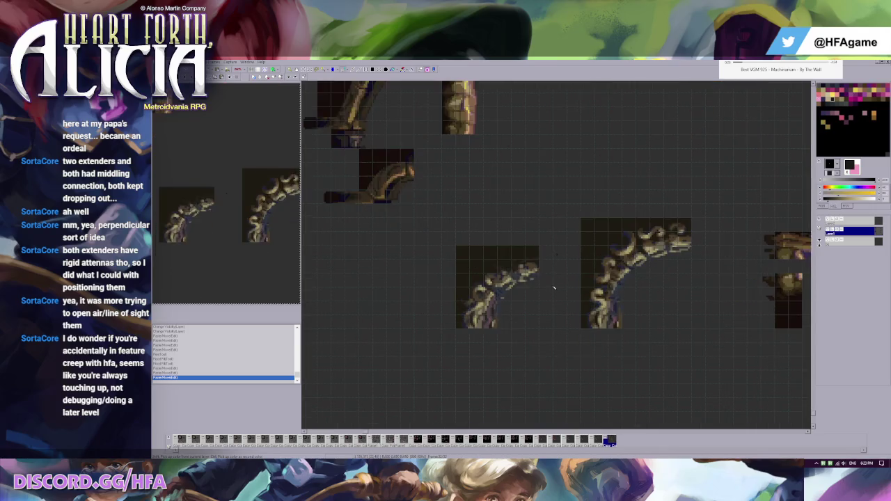
{"action": "scroll", "coordinate": [341, 351], "scroll_direction": "down", "scroll_amount": 1}
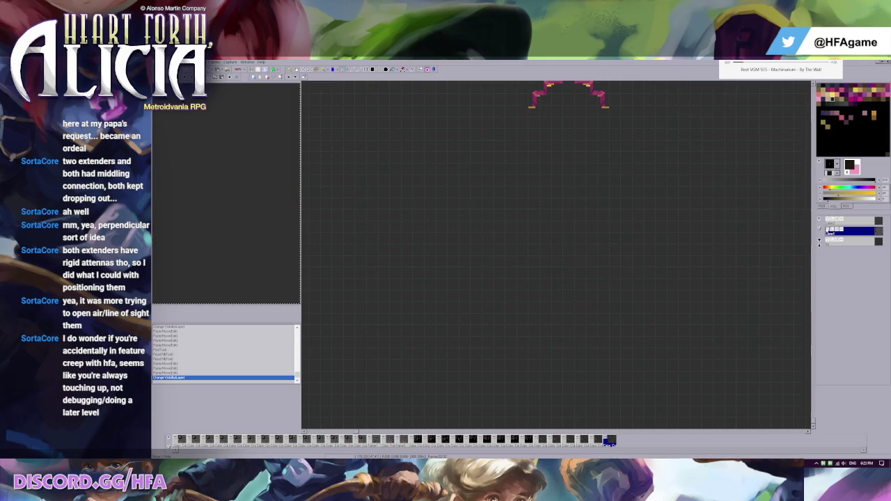
Step: Flood-fill a region inside the smaller curled vine tile and zoom in and out to check it
{"action": "left_click", "coordinate": [573, 260]}
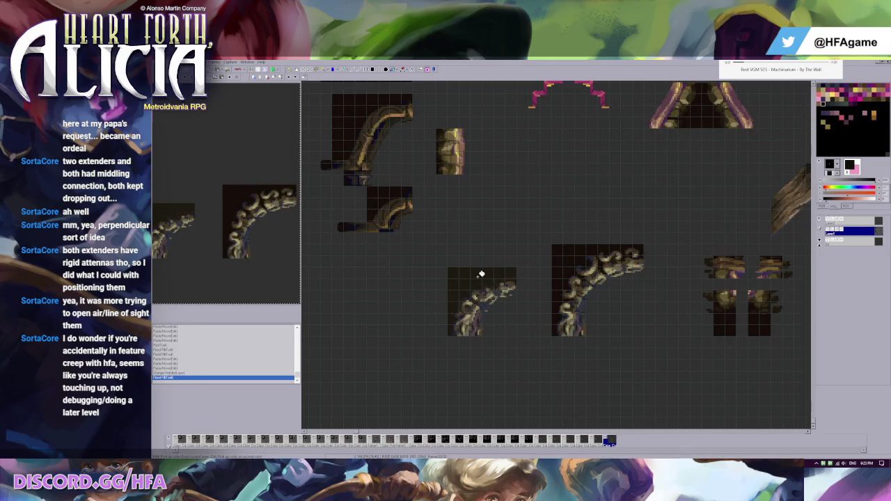
{"action": "scroll", "coordinate": [481, 274], "scroll_direction": "down", "scroll_amount": 1}
{"action": "scroll", "coordinate": [546, 282], "scroll_direction": "up", "scroll_amount": 1}
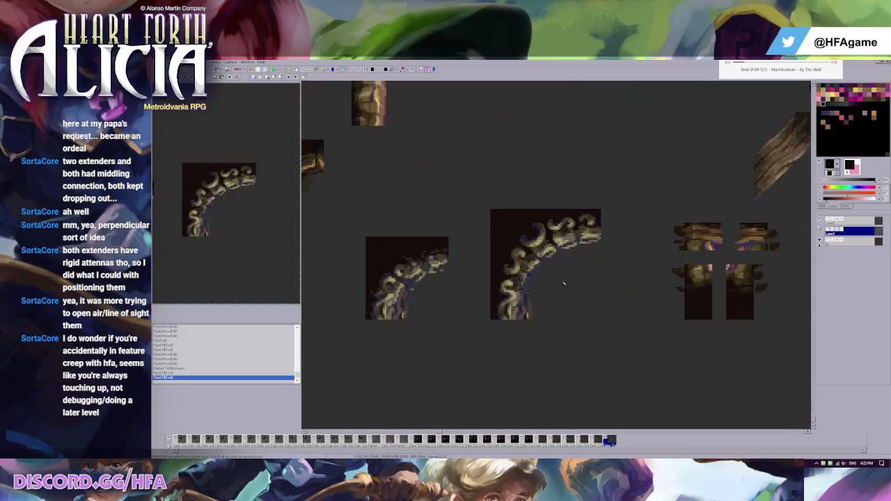
{"action": "scroll", "coordinate": [592, 278], "scroll_direction": "down", "scroll_amount": 1}
{"action": "scroll", "coordinate": [699, 263], "scroll_direction": "up", "scroll_amount": 1}
{"action": "scroll", "coordinate": [520, 219], "scroll_direction": "down", "scroll_amount": 1}
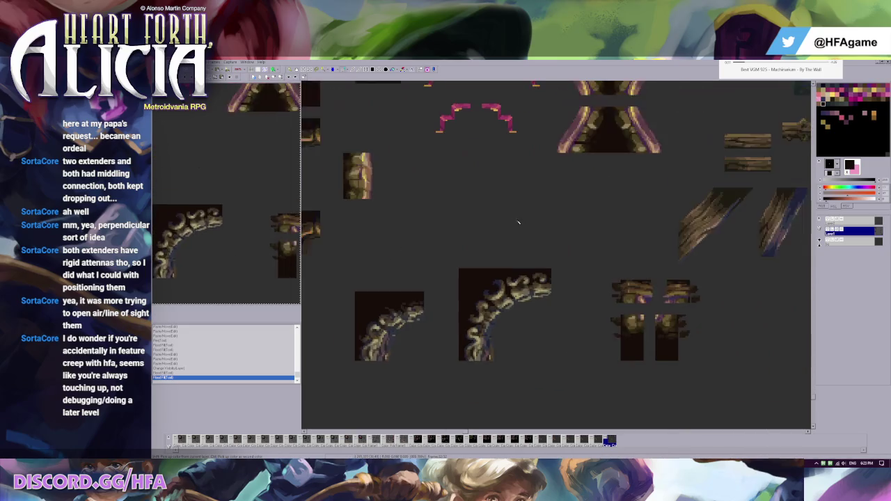
{"action": "scroll", "coordinate": [512, 223], "scroll_direction": "down", "scroll_amount": 1}
{"action": "scroll", "coordinate": [517, 220], "scroll_direction": "up", "scroll_amount": 1}
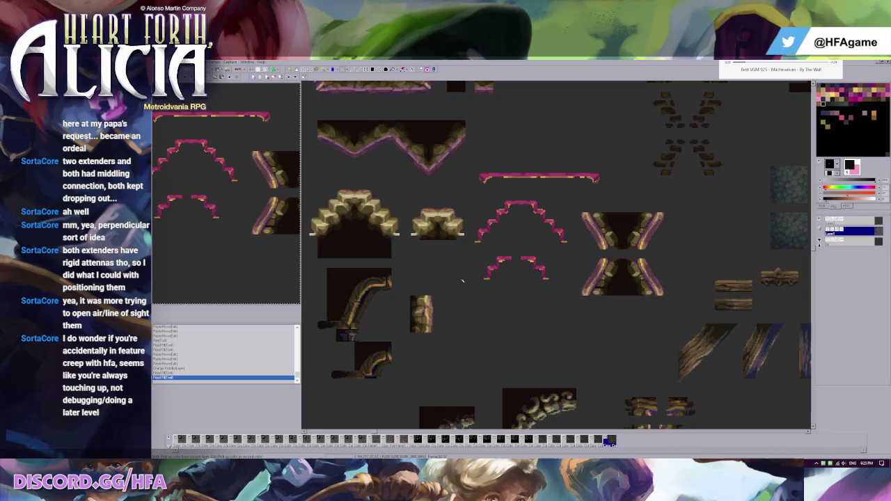
{"action": "scroll", "coordinate": [460, 252], "scroll_direction": "down", "scroll_amount": 1}
{"action": "scroll", "coordinate": [430, 350], "scroll_direction": "up", "scroll_amount": 1}
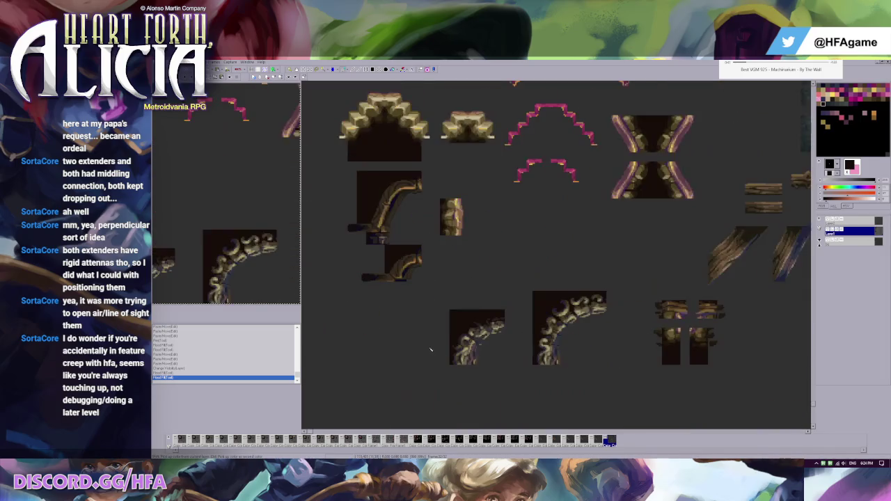
Step: Move the large corner branch tile right and the small curved branch tile left
{"action": "left_click", "coordinate": [453, 307]}
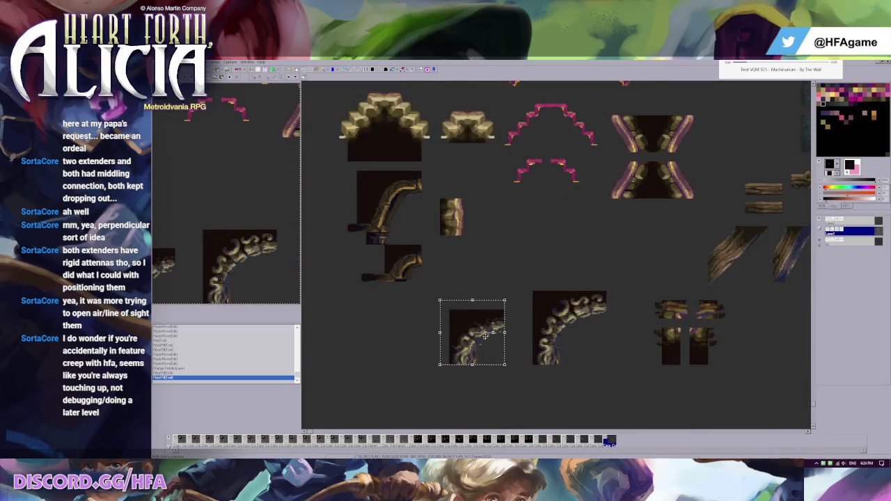
{"action": "left_click_drag", "start_coordinate": [453, 307], "coordinate": [498, 360]}
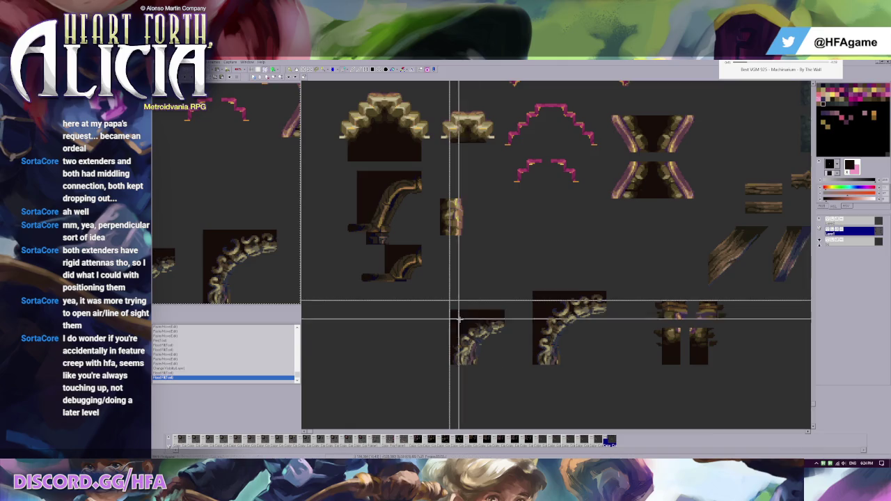
{"action": "left_click", "coordinate": [498, 360]}
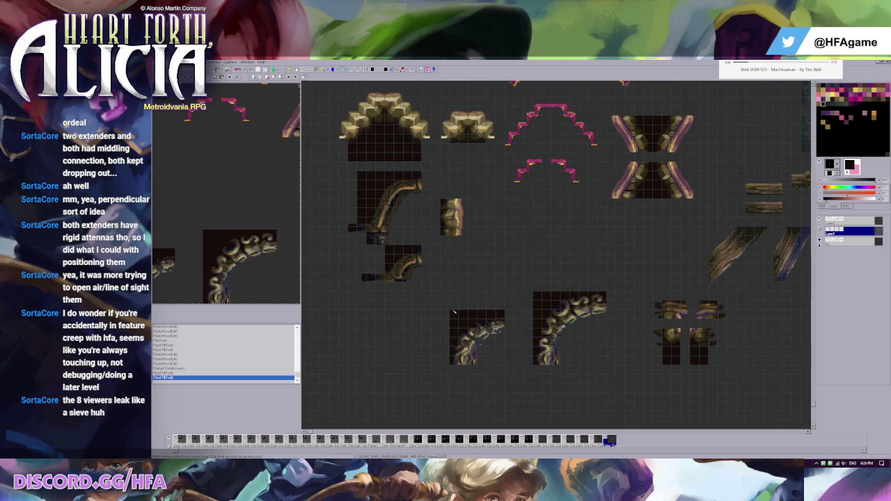
{"action": "left_click_drag", "start_coordinate": [526, 283], "coordinate": [612, 378]}
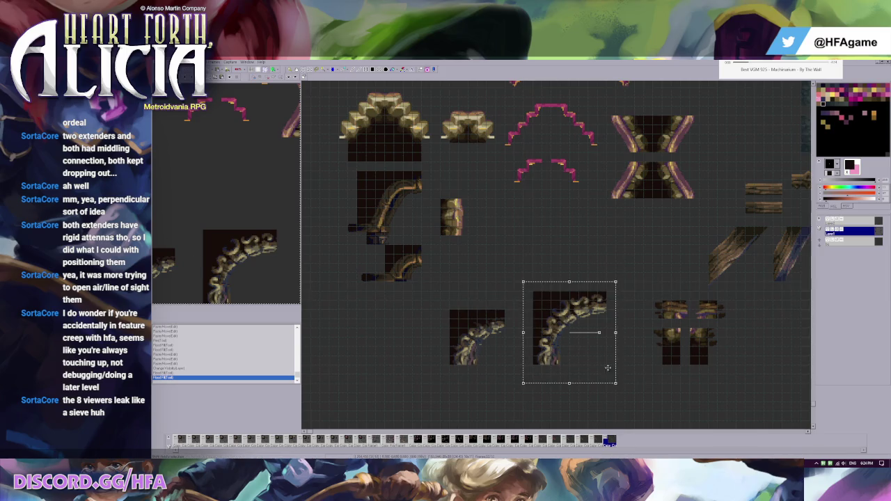
{"action": "left_click_drag", "start_coordinate": [568, 334], "coordinate": [605, 334]}
{"action": "mouse_move", "coordinate": [422, 291]}
{"action": "left_mouse_down"}
{"action": "mouse_move", "coordinate": [524, 374]}
{"action": "mouse_move", "coordinate": [452, 351]}
{"action": "left_mouse_up"}
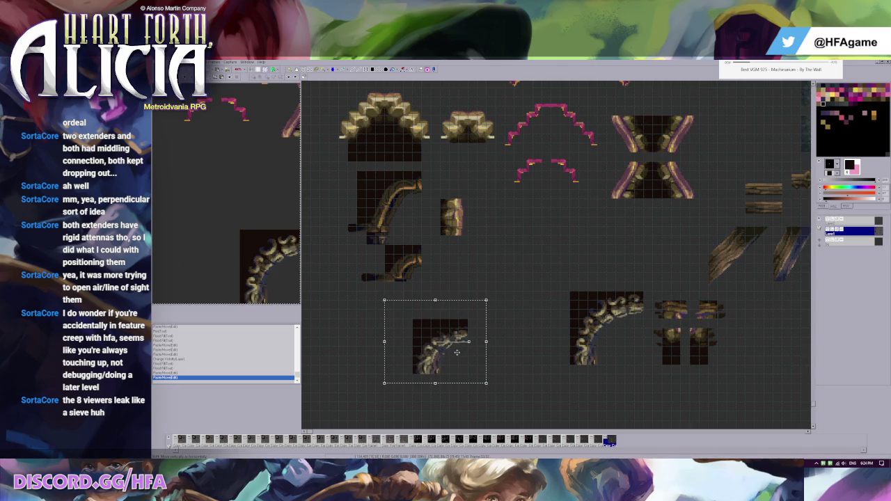
Step: Copy a golden platform-edge piece and paste it against the small branch's end
{"action": "scroll", "coordinate": [447, 235], "scroll_direction": "up", "scroll_amount": 3}
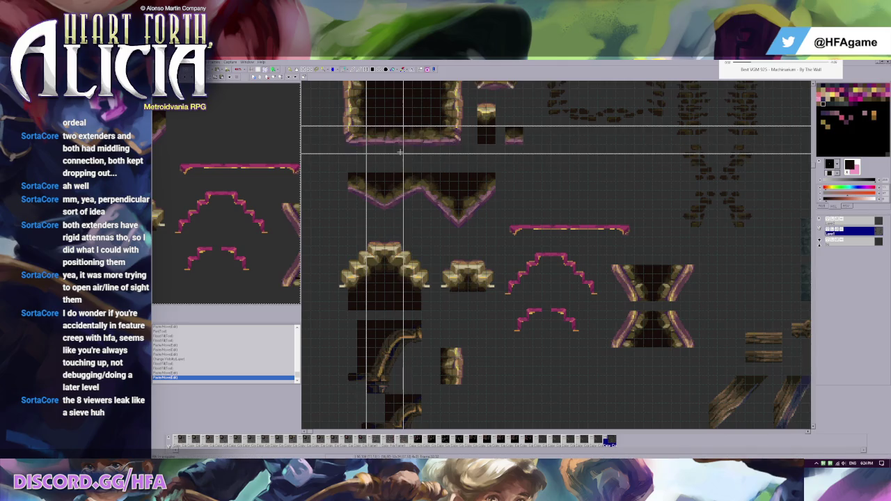
{"action": "left_click_drag", "start_coordinate": [424, 145], "coordinate": [440, 152]}
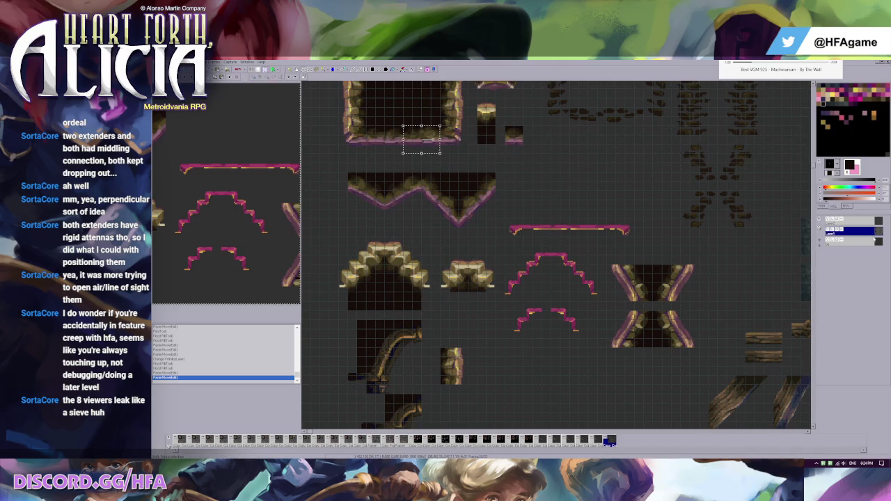
{"action": "left_click", "coordinate": [830, 231]}
{"action": "scroll", "coordinate": [557, 258], "scroll_direction": "down", "scroll_amount": 3}
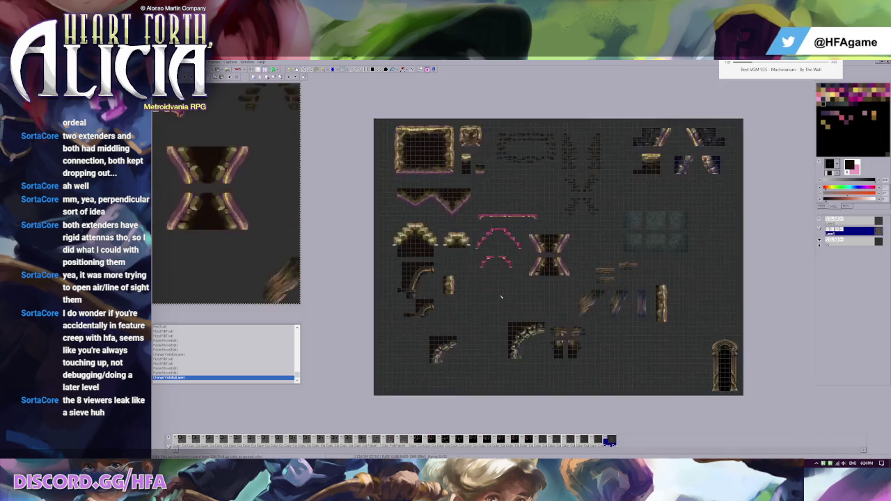
{"action": "key", "text": "ctrl+v"}
{"action": "left_click_drag", "start_coordinate": [330, 98], "coordinate": [496, 337]}
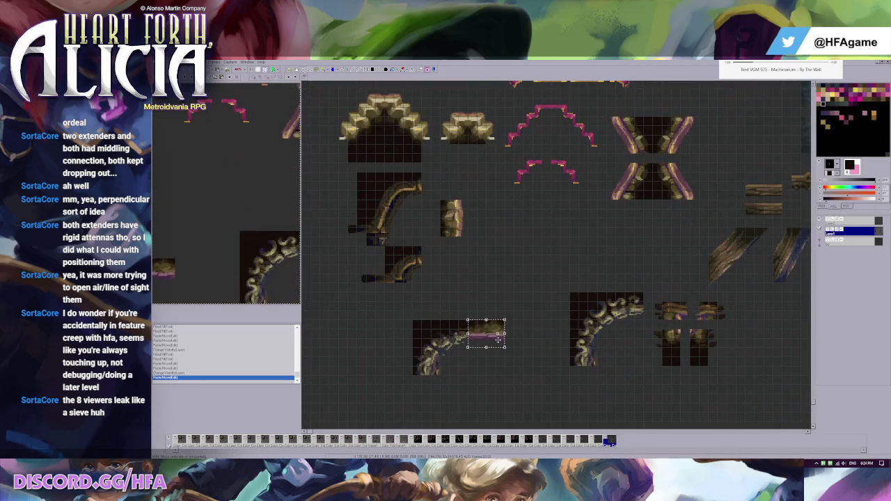
Step: Paste another golden edge piece and drop it below the curved branch
{"action": "scroll", "coordinate": [442, 204], "scroll_direction": "up", "scroll_amount": 3}
{"action": "scroll", "coordinate": [486, 200], "scroll_direction": "up", "scroll_amount": 2}
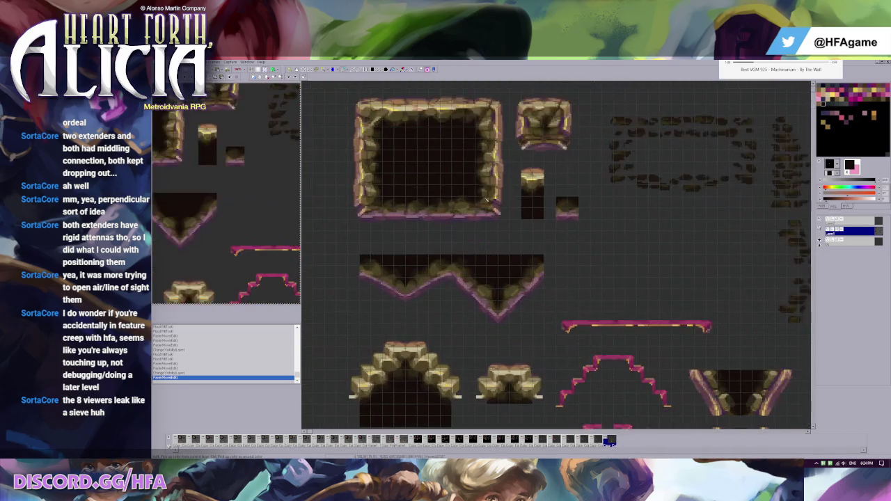
{"action": "scroll", "coordinate": [487, 258], "scroll_direction": "down", "scroll_amount": 3}
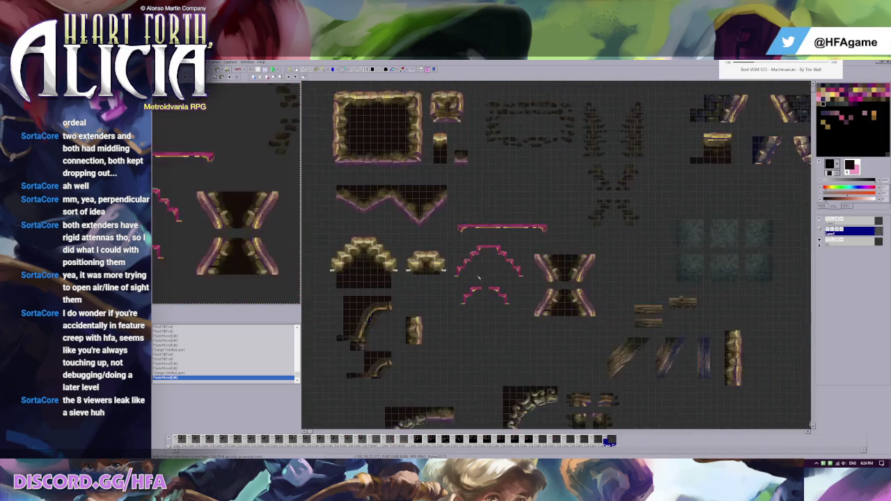
{"action": "scroll", "coordinate": [492, 352], "scroll_direction": "down", "scroll_amount": 3}
{"action": "scroll", "coordinate": [493, 353], "scroll_direction": "down", "scroll_amount": 1}
{"action": "key", "text": "ctrl+x"}
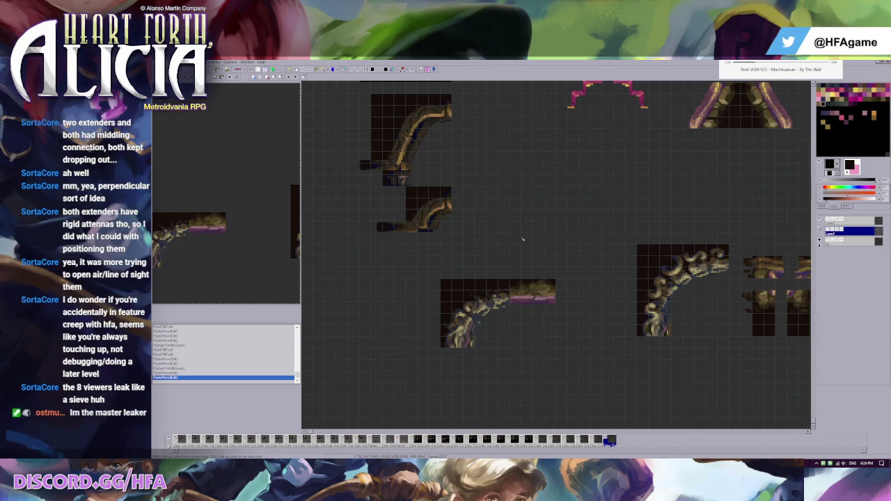
{"action": "key", "text": "ctrl+v"}
{"action": "left_click_drag", "start_coordinate": [317, 97], "coordinate": [456, 363]}
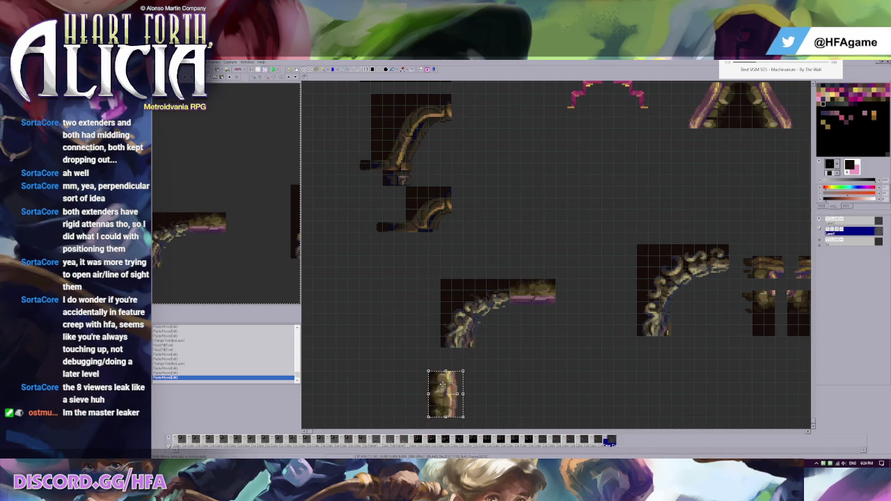
{"action": "left_click", "coordinate": [457, 362]}
Step: Paste a third golden copy and slide it onto the big branch's end
{"action": "scroll", "coordinate": [457, 362], "scroll_direction": "up", "scroll_amount": 1}
{"action": "scroll", "coordinate": [607, 272], "scroll_direction": "up", "scroll_amount": 1}
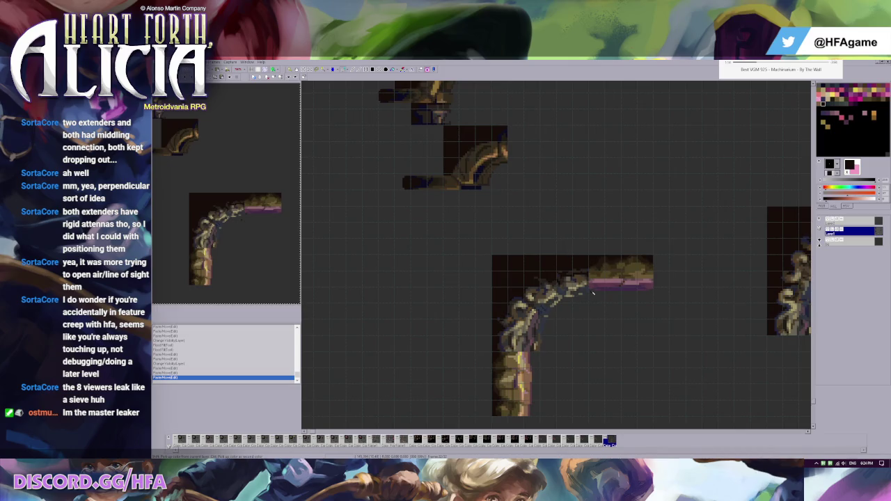
{"action": "scroll", "coordinate": [593, 293], "scroll_direction": "down", "scroll_amount": 1}
{"action": "scroll", "coordinate": [502, 298], "scroll_direction": "up", "scroll_amount": 1}
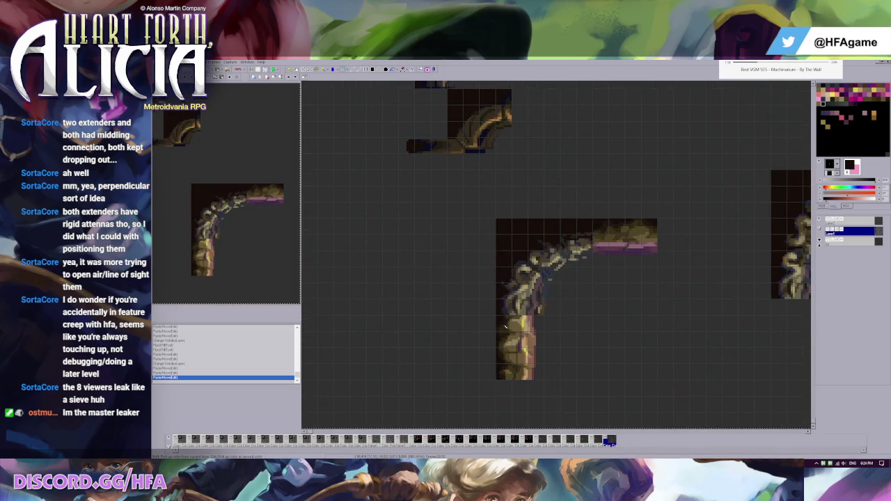
{"action": "key", "text": "ctrl+v"}
{"action": "mouse_move", "coordinate": [343, 122]}
{"action": "left_mouse_down"}
{"action": "mouse_move", "coordinate": [505, 292]}
{"action": "mouse_move", "coordinate": [589, 293]}
{"action": "left_mouse_up"}
Step: Look over the joined branch ends and paste the copied block onto the canvas
{"action": "scroll", "coordinate": [529, 293], "scroll_direction": "down", "scroll_amount": 1}
{"action": "scroll", "coordinate": [499, 296], "scroll_direction": "down", "scroll_amount": 2}
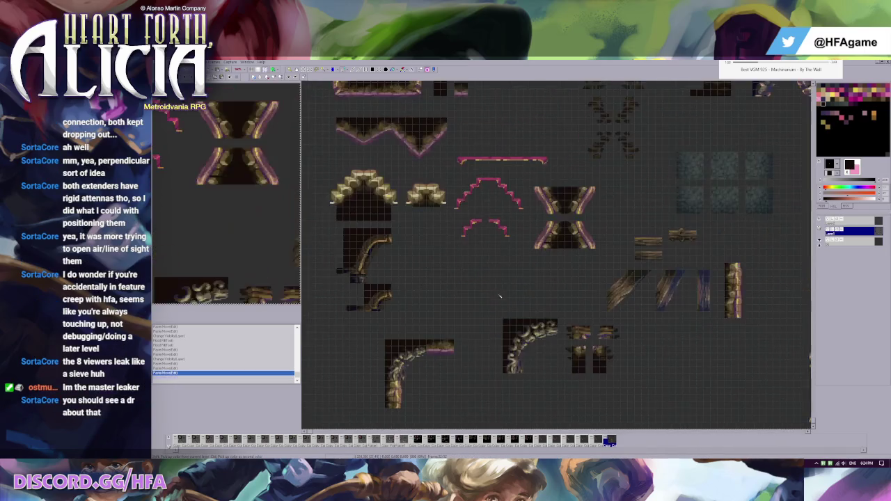
{"action": "scroll", "coordinate": [487, 275], "scroll_direction": "up", "scroll_amount": 1}
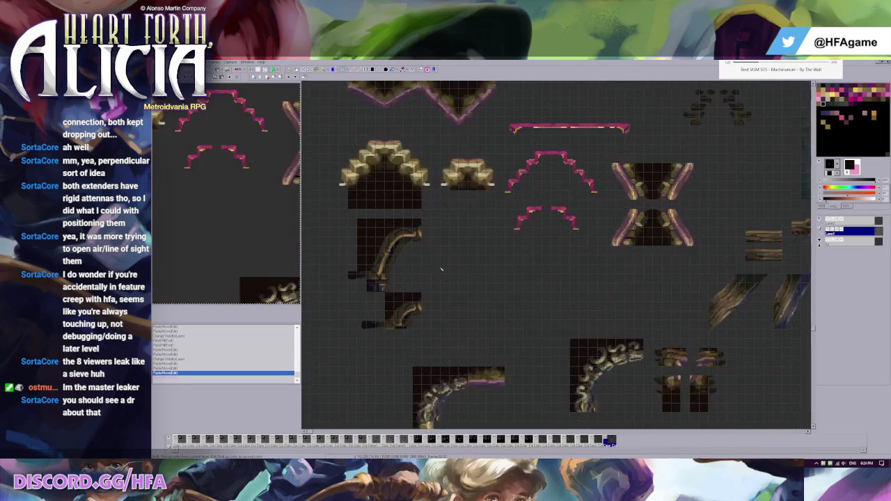
{"action": "scroll", "coordinate": [557, 264], "scroll_direction": "up", "scroll_amount": 2}
{"action": "scroll", "coordinate": [598, 261], "scroll_direction": "up", "scroll_amount": 2}
{"action": "scroll", "coordinate": [607, 259], "scroll_direction": "down", "scroll_amount": 1}
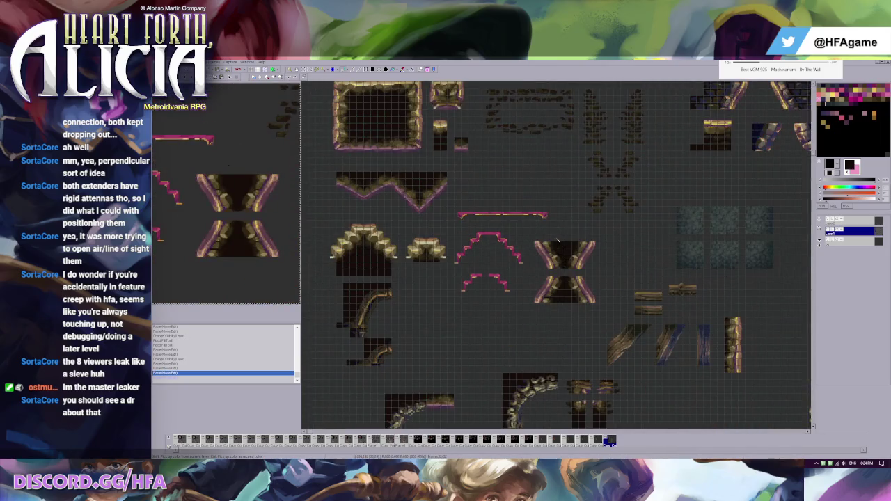
{"action": "scroll", "coordinate": [550, 207], "scroll_direction": "down", "scroll_amount": 1}
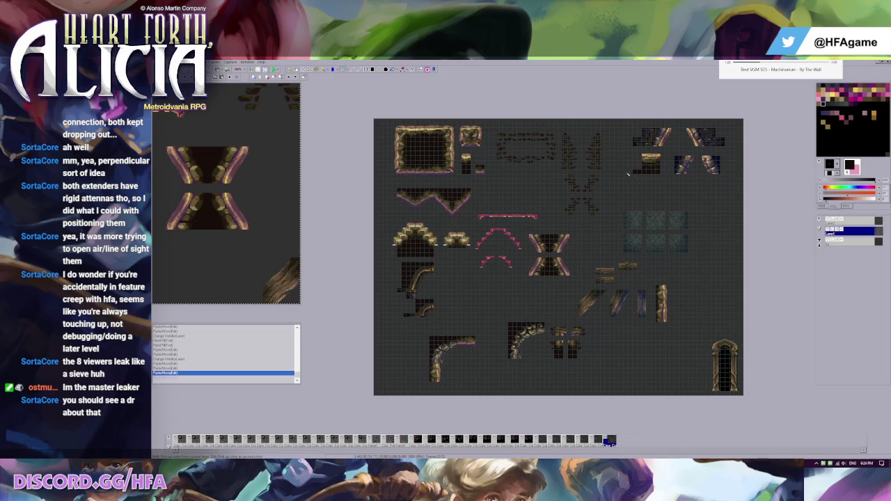
{"action": "scroll", "coordinate": [574, 243], "scroll_direction": "up", "scroll_amount": 1}
{"action": "scroll", "coordinate": [577, 246], "scroll_direction": "up", "scroll_amount": 1}
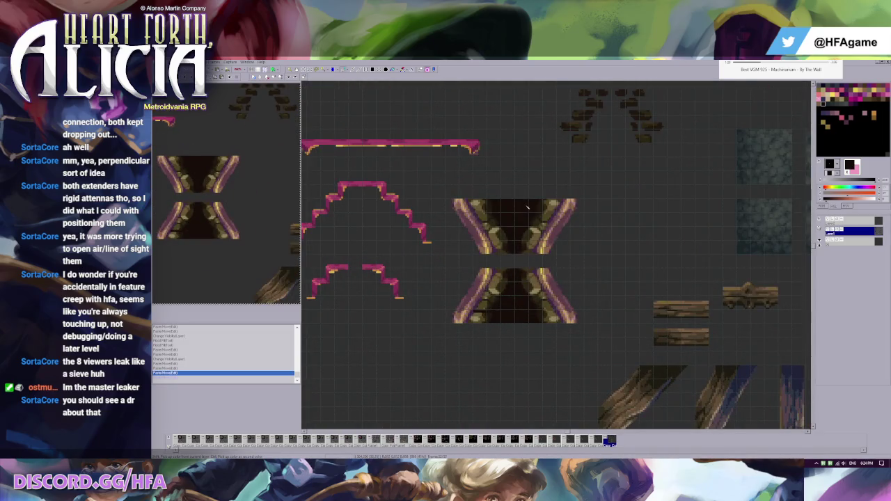
{"action": "scroll", "coordinate": [543, 229], "scroll_direction": "down", "scroll_amount": 2}
{"action": "scroll", "coordinate": [487, 209], "scroll_direction": "down", "scroll_amount": 3}
{"action": "scroll", "coordinate": [431, 188], "scroll_direction": "down", "scroll_amount": 3}
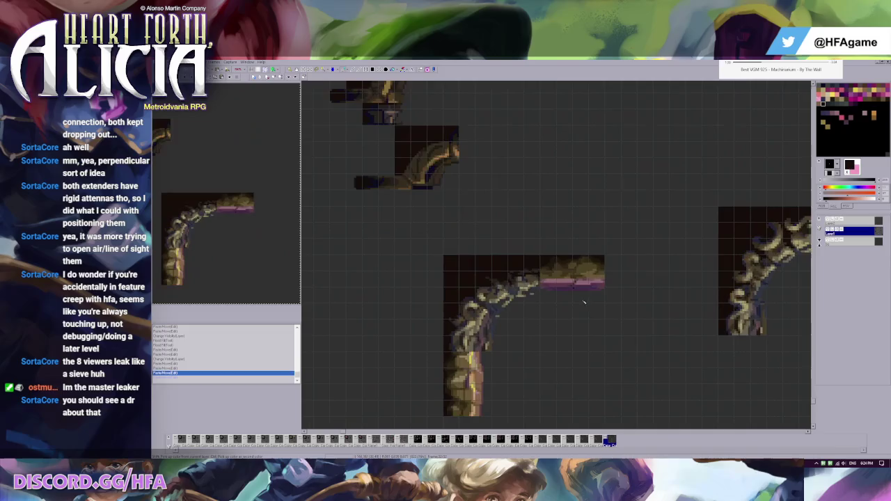
{"action": "key", "text": "ctrl+v"}
Step: Place the pasted block on the lower branch tile and undo a trial dark grey stroke
{"action": "mouse_move", "coordinate": [349, 128]}
{"action": "left_mouse_down"}
{"action": "mouse_move", "coordinate": [488, 304]}
{"action": "mouse_move", "coordinate": [490, 335]}
{"action": "mouse_move", "coordinate": [576, 354]}
{"action": "left_mouse_up"}
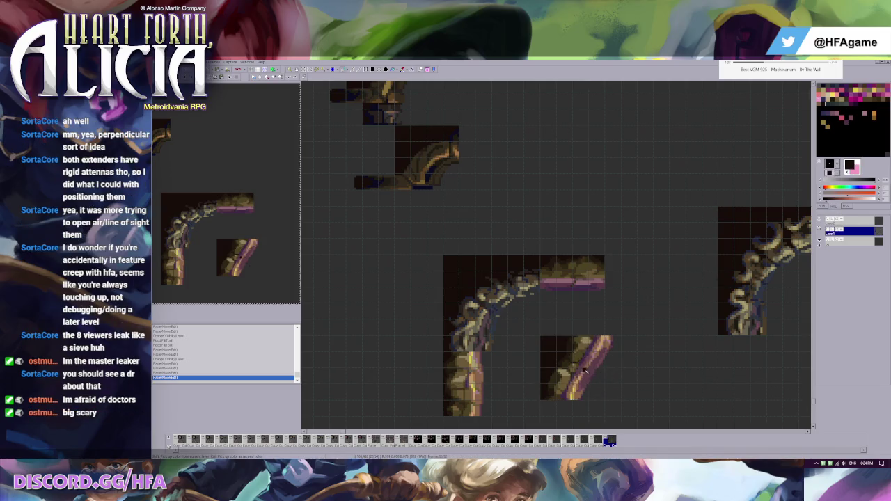
{"action": "left_click", "coordinate": [586, 371]}
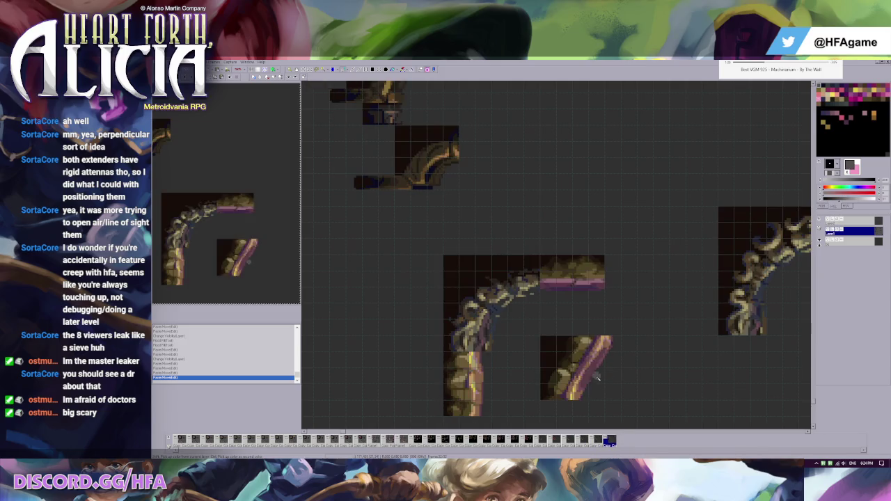
{"action": "left_click_drag", "start_coordinate": [602, 366], "coordinate": [575, 397]}
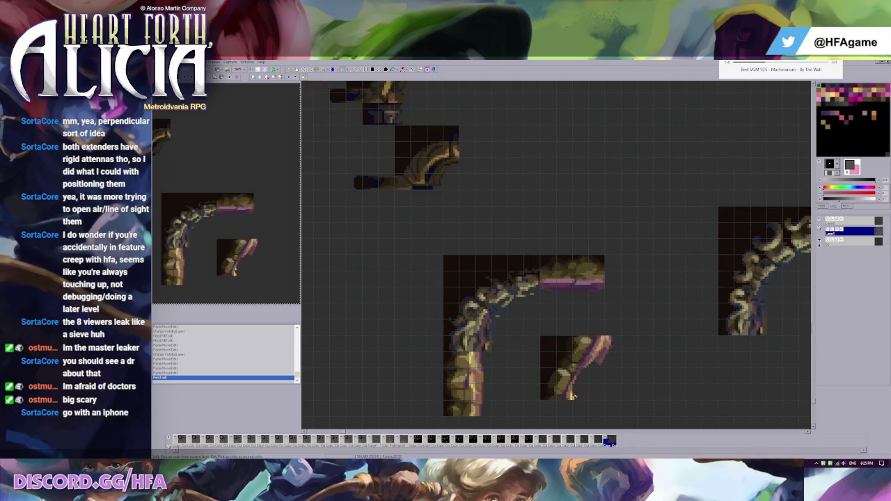
{"action": "key", "text": "ctrl+z"}
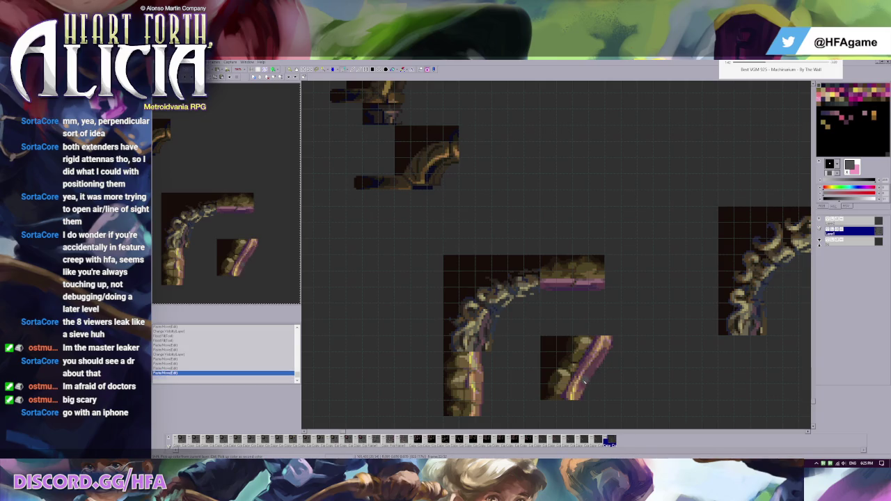
Step: Reposition the pink-branch tile and fit a pasted golden cap onto its top end
{"action": "left_click", "coordinate": [585, 381]}
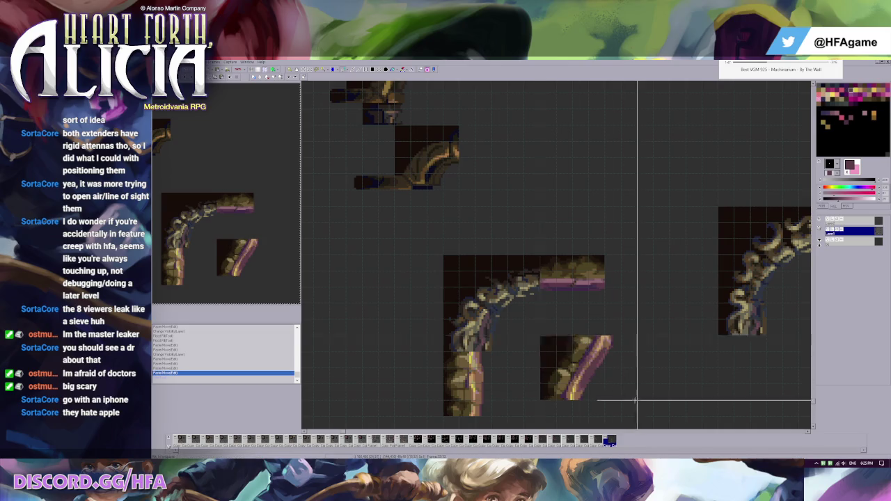
{"action": "left_click_drag", "start_coordinate": [589, 376], "coordinate": [517, 327]}
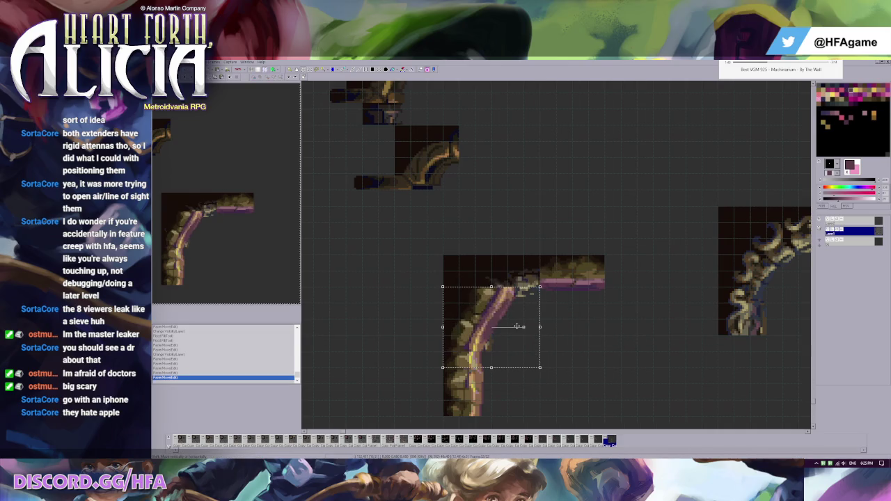
{"action": "mouse_move", "coordinate": [518, 326]}
{"action": "left_mouse_down"}
{"action": "mouse_move", "coordinate": [615, 392]}
{"action": "mouse_move", "coordinate": [621, 341]}
{"action": "mouse_move", "coordinate": [625, 359]}
{"action": "left_mouse_up"}
{"action": "key", "text": "ctrl+v"}
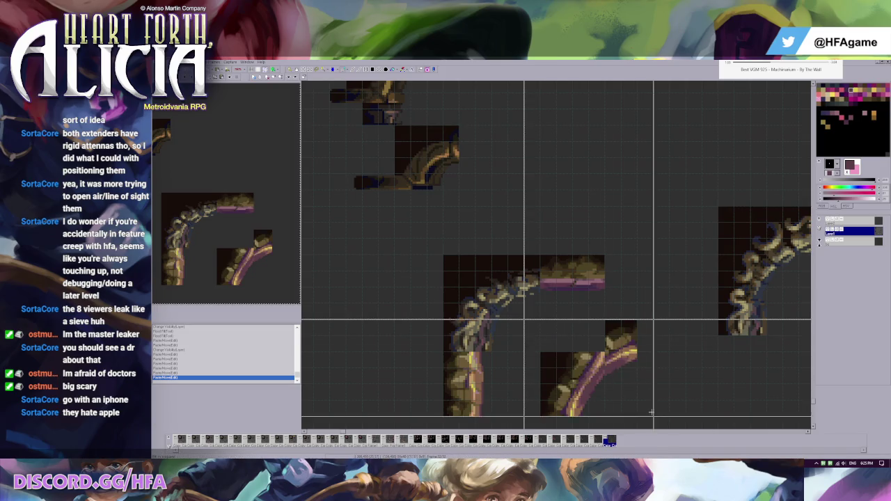
{"action": "mouse_move", "coordinate": [625, 406]}
{"action": "left_mouse_down"}
{"action": "mouse_move", "coordinate": [527, 341]}
{"action": "mouse_move", "coordinate": [614, 391]}
{"action": "left_mouse_up"}
Step: Darken pixels along the pipe edge and paint dark olive along the stone edge
{"action": "scroll", "coordinate": [550, 306], "scroll_direction": "up", "scroll_amount": 1}
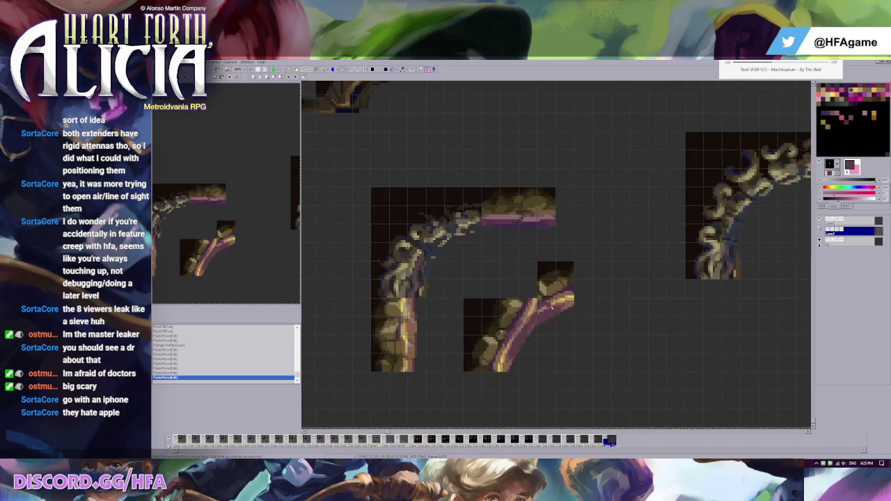
{"action": "scroll", "coordinate": [552, 307], "scroll_direction": "up", "scroll_amount": 1}
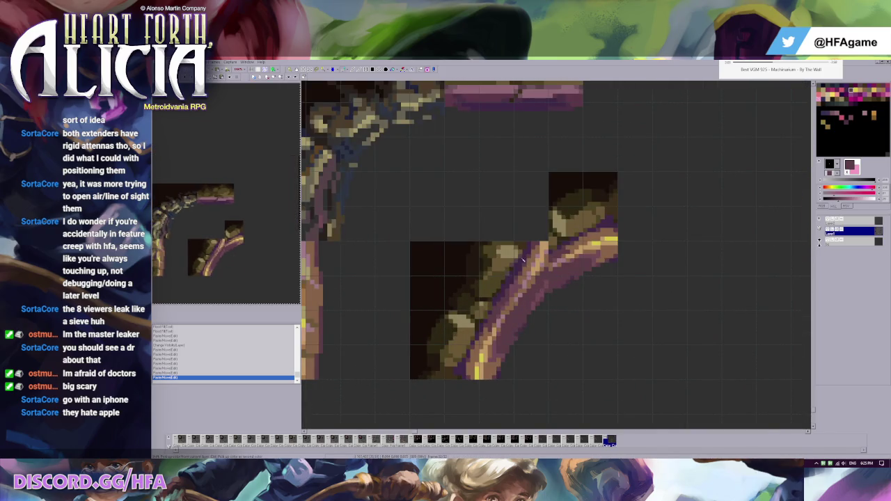
{"action": "right_click", "coordinate": [522, 259]}
{"action": "left_click", "coordinate": [542, 259]}
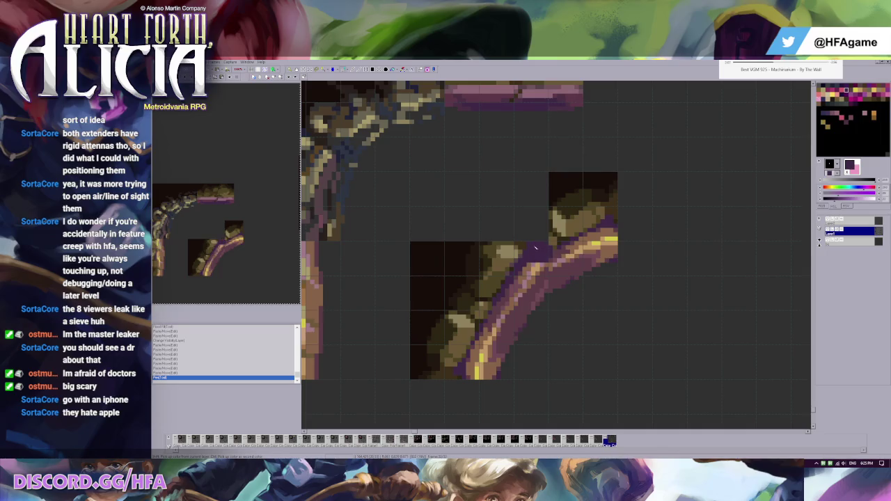
{"action": "left_click", "coordinate": [521, 248]}
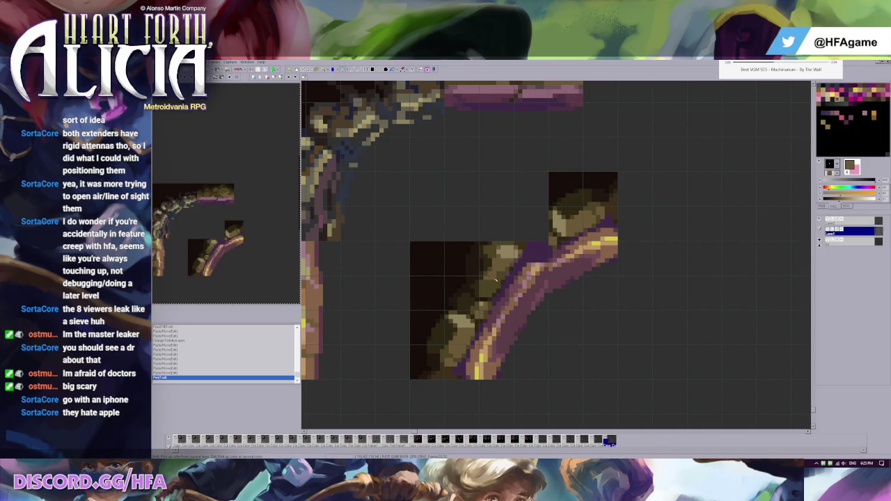
{"action": "mouse_move", "coordinate": [526, 237]}
{"action": "left_mouse_down"}
{"action": "mouse_move", "coordinate": [531, 246]}
{"action": "mouse_move", "coordinate": [546, 238]}
{"action": "left_mouse_up"}
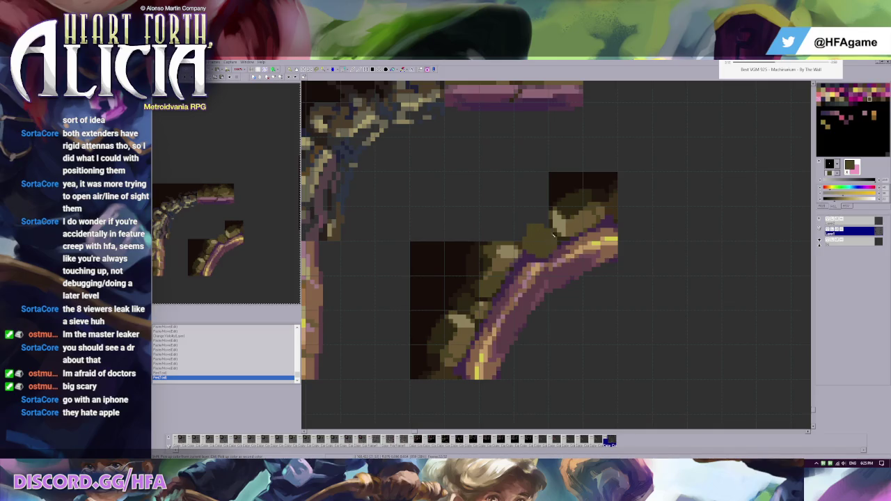
Step: Retouch the stone outline with sampled dark purple, dark brown and lighter brown pixels
{"action": "left_click", "coordinate": [529, 263]}
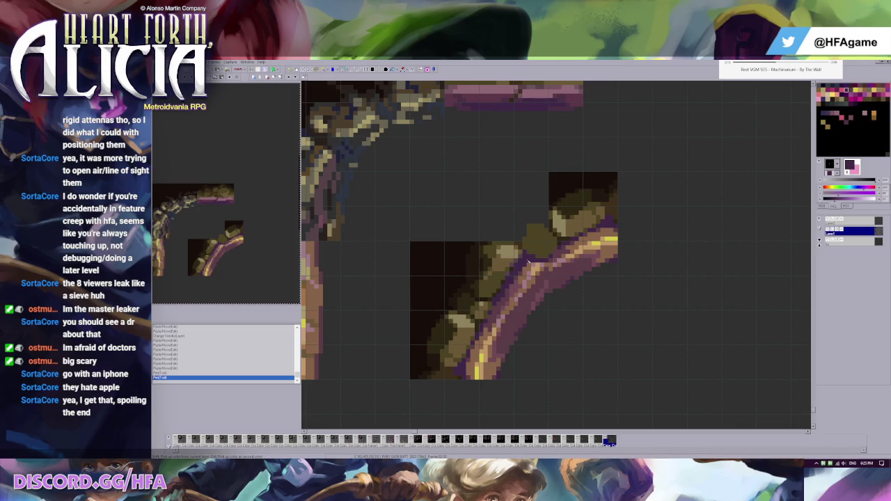
{"action": "left_click", "coordinate": [529, 264]}
{"action": "left_click", "coordinate": [514, 272]}
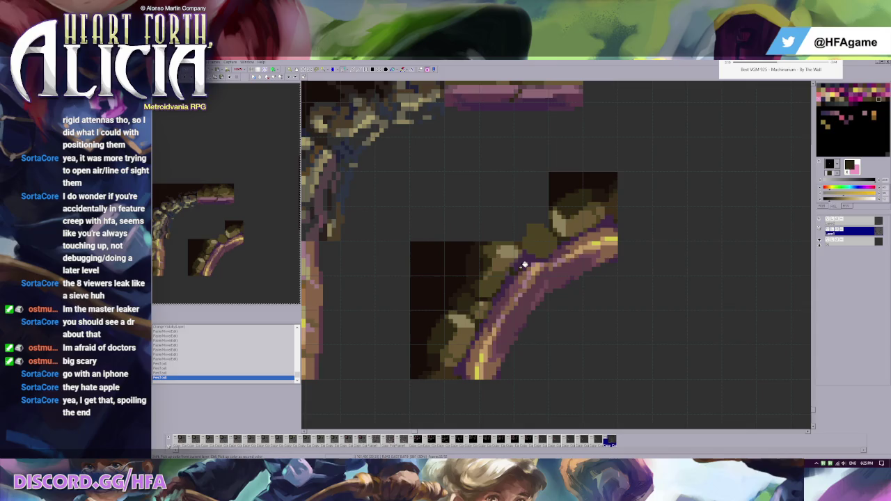
{"action": "left_click", "coordinate": [522, 267]}
{"action": "left_click", "coordinate": [527, 269]}
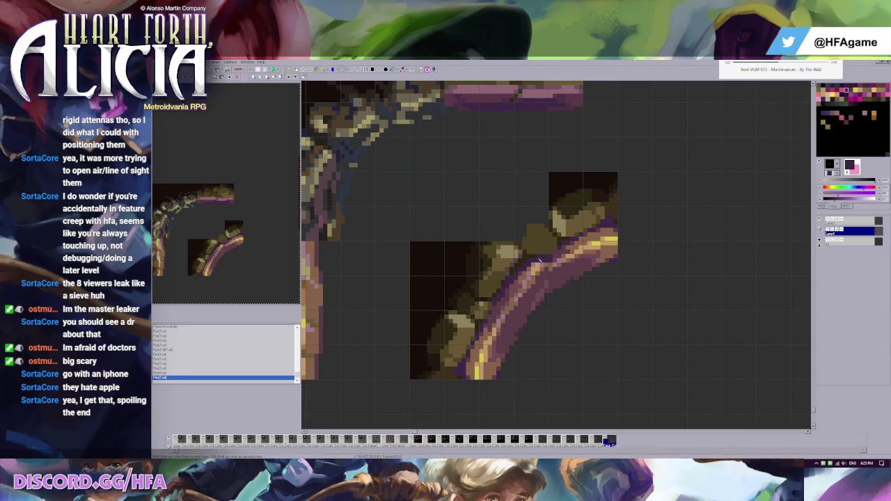
{"action": "left_click", "coordinate": [532, 259]}
{"action": "mouse_move", "coordinate": [531, 259]}
{"action": "left_mouse_down"}
{"action": "mouse_move", "coordinate": [559, 241]}
{"action": "mouse_move", "coordinate": [540, 246]}
{"action": "left_mouse_up"}
{"action": "left_click", "coordinate": [573, 226]}
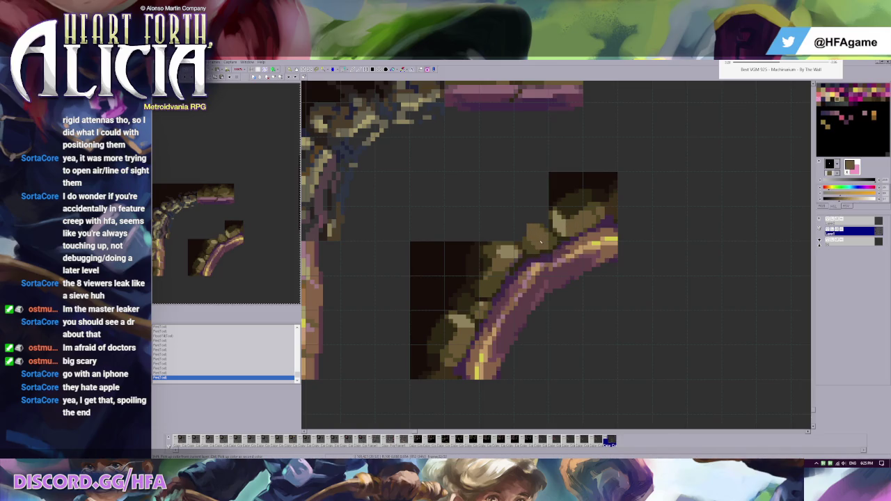
Step: Fill the area above the arc with black and clean up the top edge
{"action": "left_click", "coordinate": [445, 259]}
{"action": "mouse_move", "coordinate": [414, 240]}
{"action": "left_mouse_down"}
{"action": "mouse_move", "coordinate": [417, 220]}
{"action": "mouse_move", "coordinate": [547, 170]}
{"action": "left_mouse_up"}
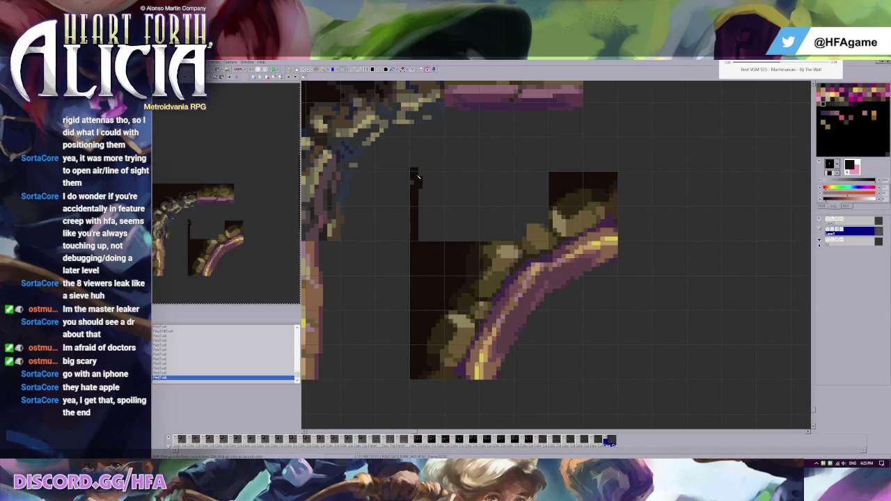
{"action": "left_click", "coordinate": [434, 193]}
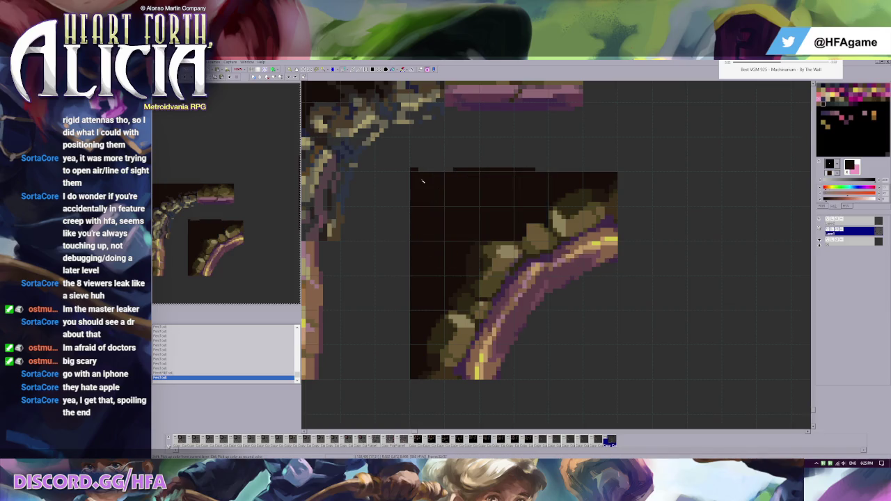
{"action": "left_click_drag", "start_coordinate": [418, 169], "coordinate": [529, 169]}
{"action": "left_click_drag", "start_coordinate": [456, 168], "coordinate": [535, 169]}
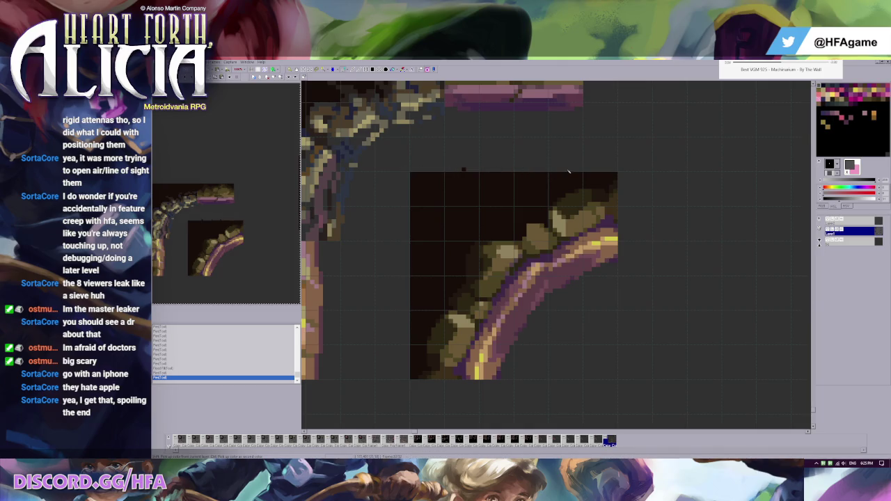
Step: Darken and brown the arc's upper edge pixels, then zoom out
{"action": "left_click", "coordinate": [548, 276], "text": "alt"}
{"action": "mouse_move", "coordinate": [544, 263]}
{"action": "left_mouse_down"}
{"action": "mouse_move", "coordinate": [528, 270]}
{"action": "mouse_move", "coordinate": [545, 271]}
{"action": "left_mouse_up"}
{"action": "left_click", "coordinate": [545, 273], "text": "alt"}
{"action": "left_click", "coordinate": [542, 298], "text": "alt"}
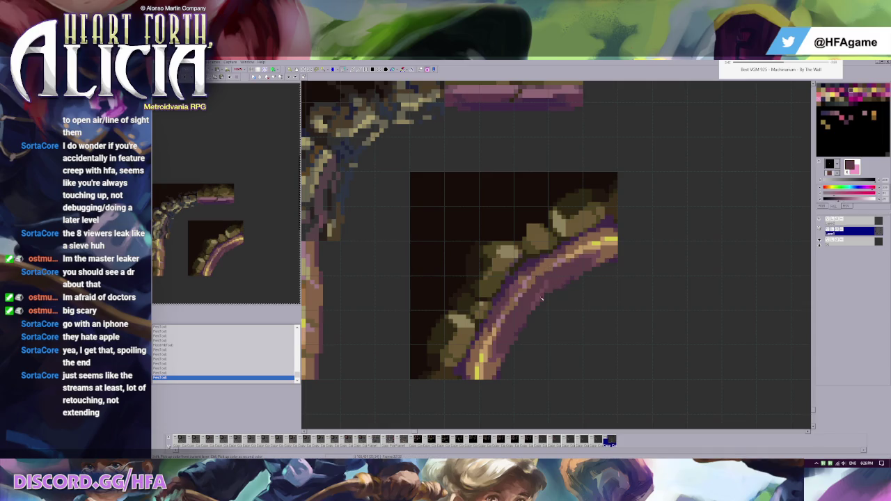
{"action": "left_click", "coordinate": [561, 293], "text": "alt"}
{"action": "scroll", "coordinate": [551, 274], "scroll_direction": "down", "scroll_amount": 1}
{"action": "scroll", "coordinate": [529, 257], "scroll_direction": "down", "scroll_amount": 1}
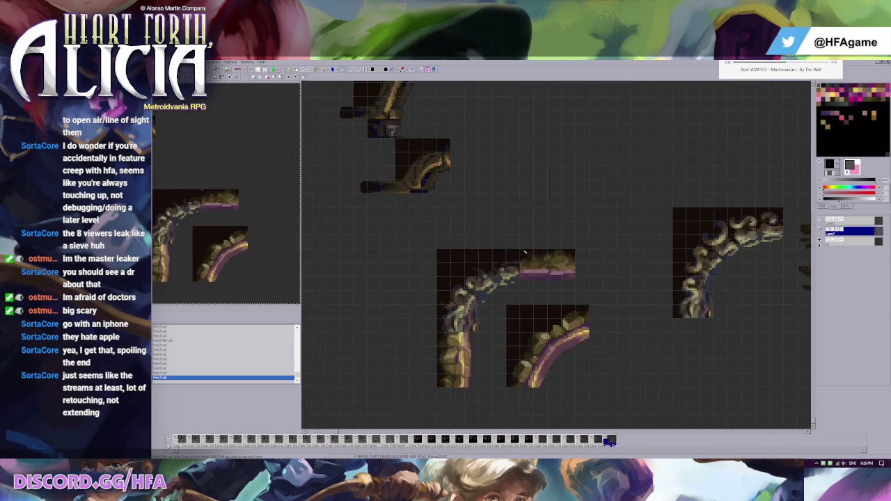
Step: Paste the platform edge strip beside the curved tile and align a pasted block below it
{"action": "key", "text": "ctrl+v"}
{"action": "left_click_drag", "start_coordinate": [610, 328], "coordinate": [621, 327]}
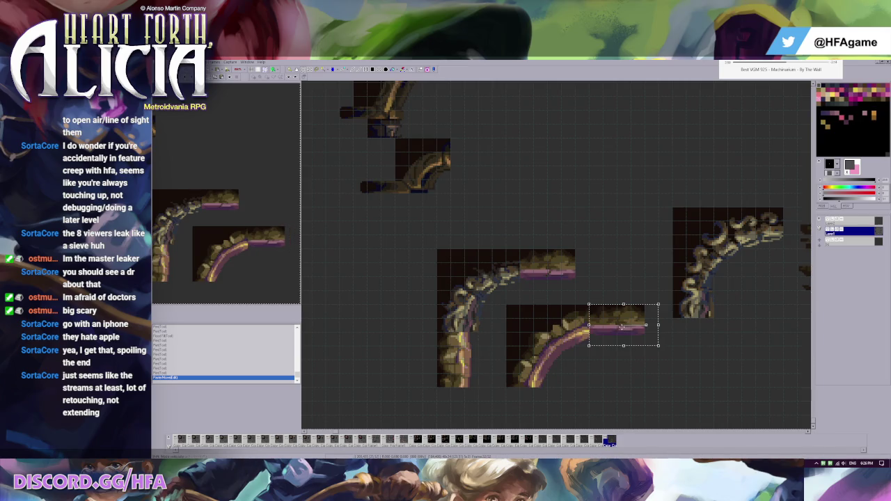
{"action": "scroll", "coordinate": [616, 324], "scroll_direction": "up", "scroll_amount": 1}
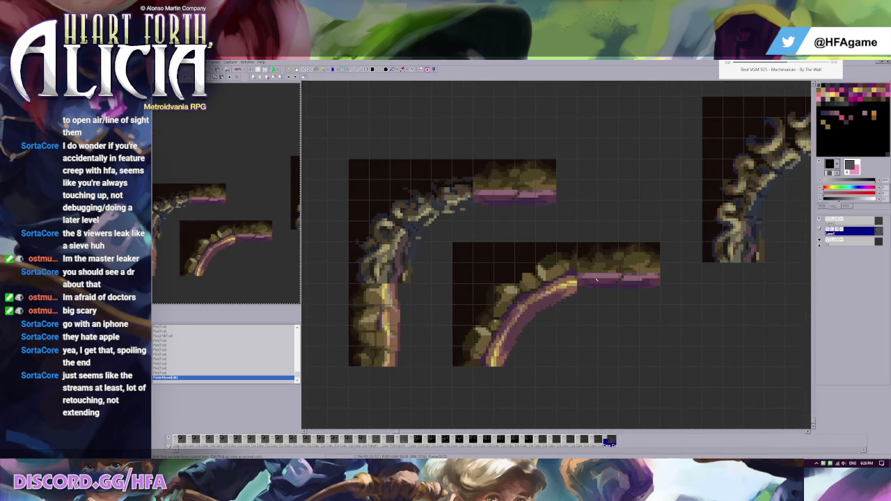
{"action": "scroll", "coordinate": [597, 279], "scroll_direction": "up", "scroll_amount": 2}
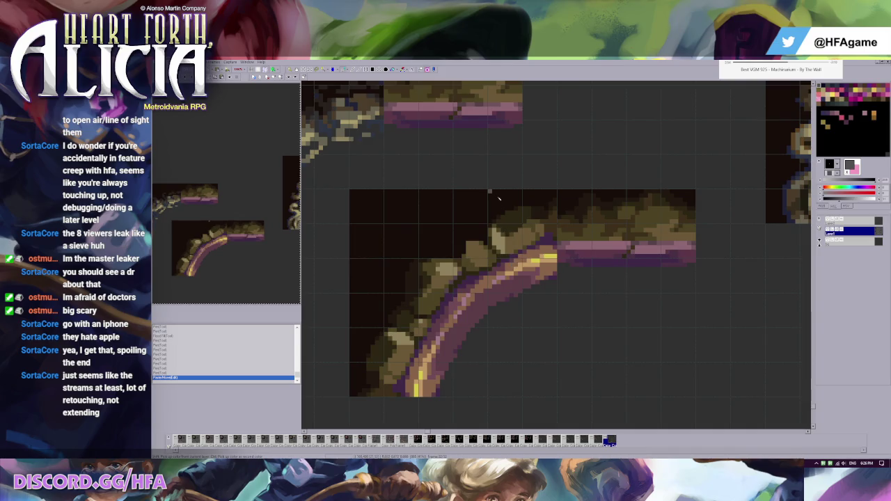
{"action": "key", "text": "ctrl+v"}
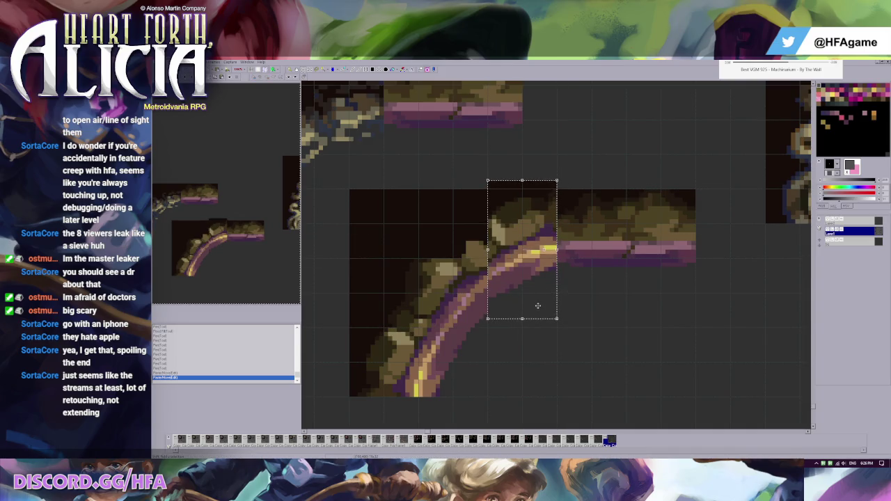
{"action": "left_click_drag", "start_coordinate": [538, 306], "coordinate": [537, 313]}
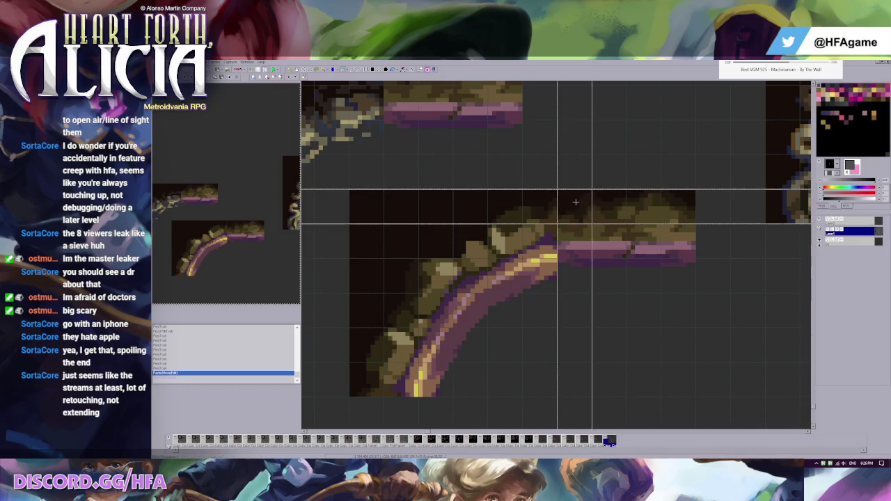
Step: Paste a narrow slice of the curve-to-beam joint and set it apart as a loose piece
{"action": "key", "text": "ctrl+v"}
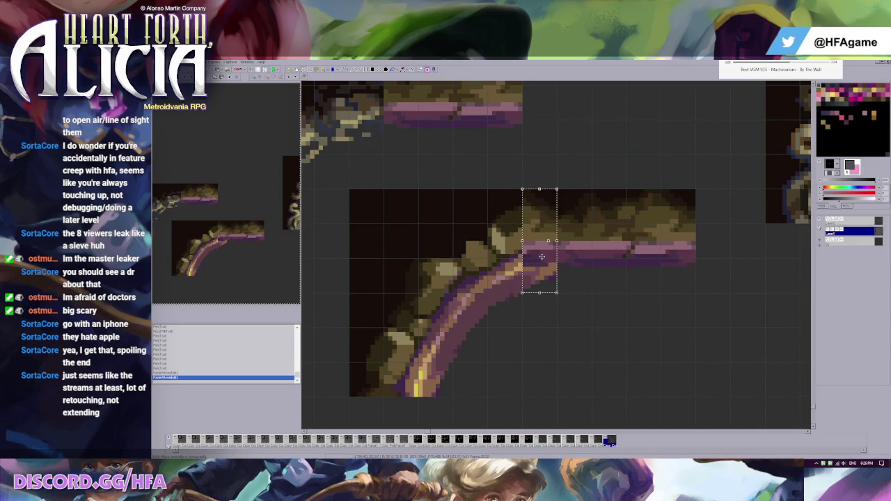
{"action": "left_click_drag", "start_coordinate": [542, 257], "coordinate": [641, 366]}
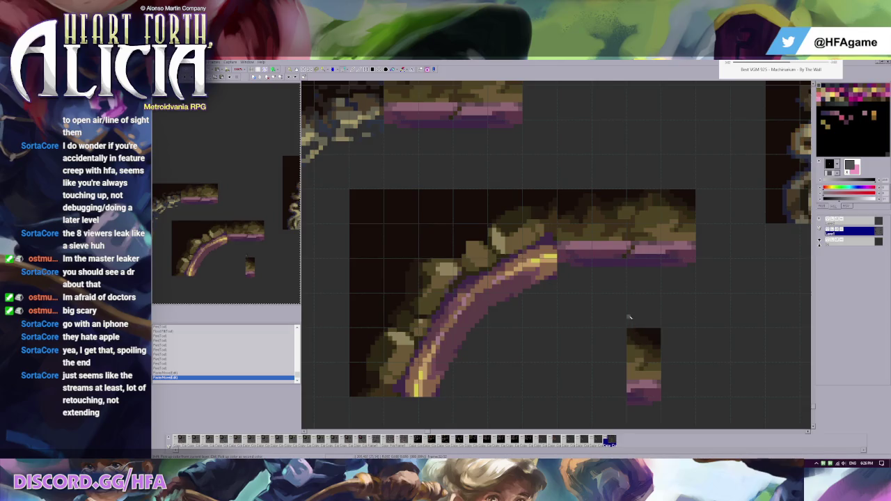
{"action": "scroll", "coordinate": [628, 318], "scroll_direction": "down", "scroll_amount": 2}
{"action": "left_click_drag", "start_coordinate": [553, 297], "coordinate": [579, 408]}
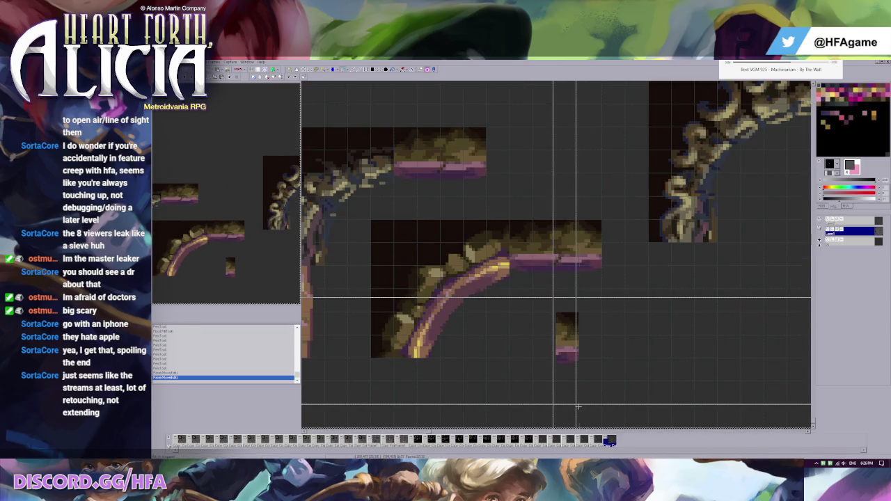
{"action": "key", "text": "ctrl+k"}
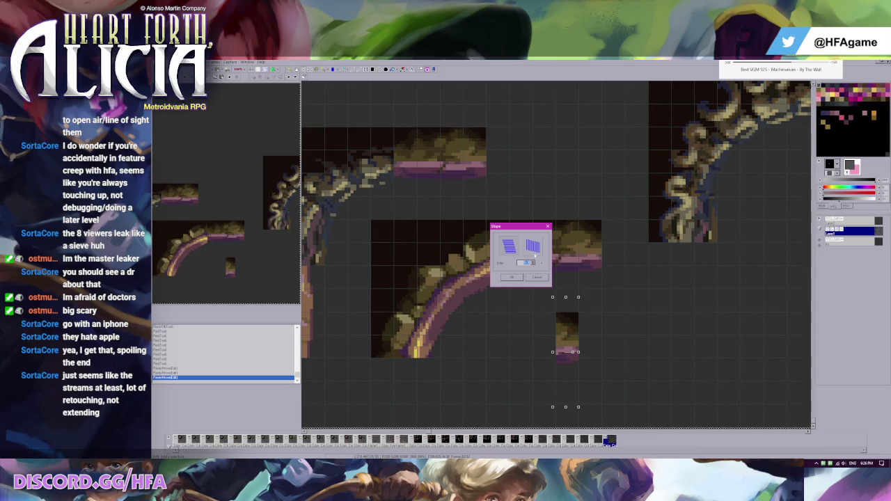
Step: Skew the small piece vertically with a reduced slant amount
{"action": "left_click", "coordinate": [533, 252]}
{"action": "left_click", "coordinate": [533, 261]}
{"action": "left_click", "coordinate": [533, 264]}
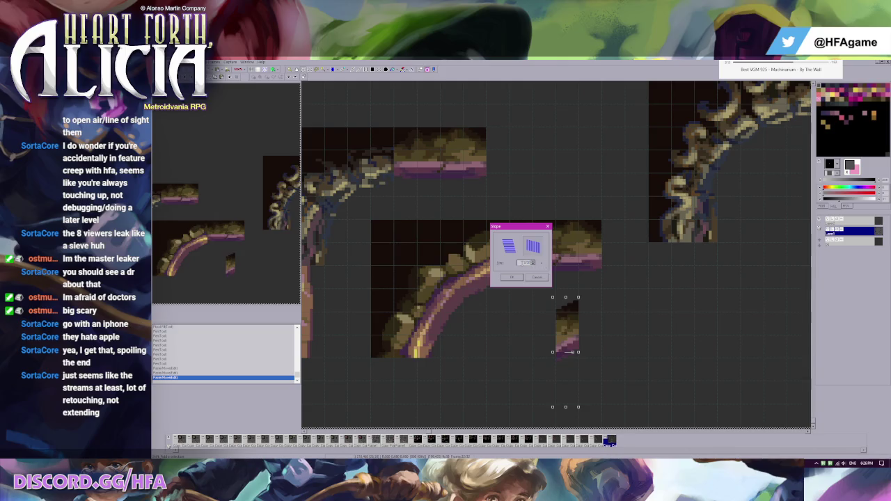
{"action": "left_click", "coordinate": [512, 277]}
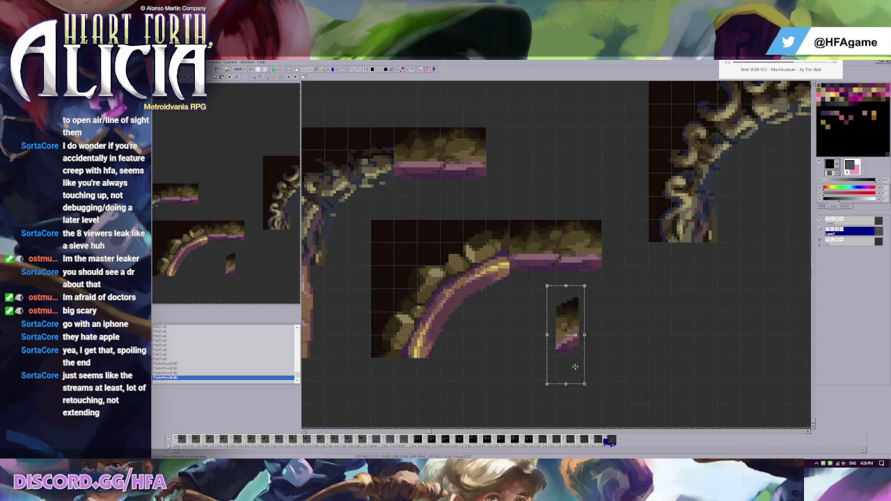
Step: Fit the slanted piece into the arch joint and darken its purple edge pixels
{"action": "left_click_drag", "start_coordinate": [571, 366], "coordinate": [507, 291]}
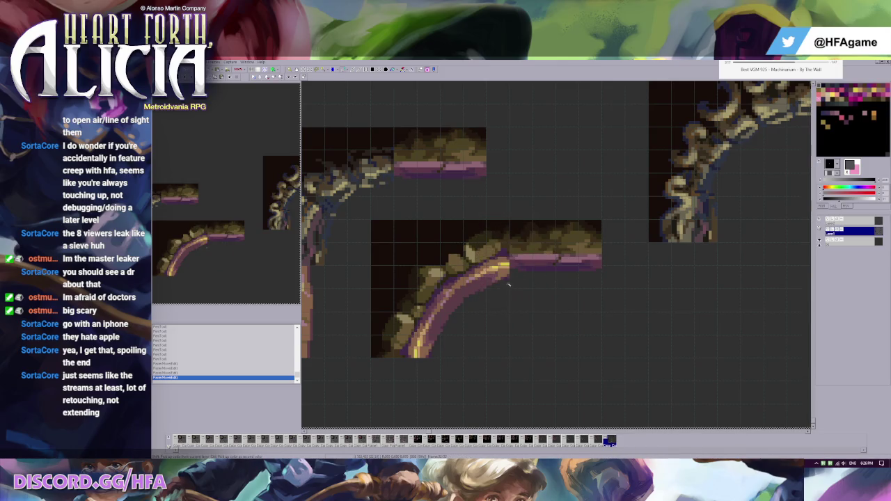
{"action": "scroll", "coordinate": [508, 291], "scroll_direction": "up", "scroll_amount": 1}
{"action": "scroll", "coordinate": [507, 291], "scroll_direction": "up", "scroll_amount": 1}
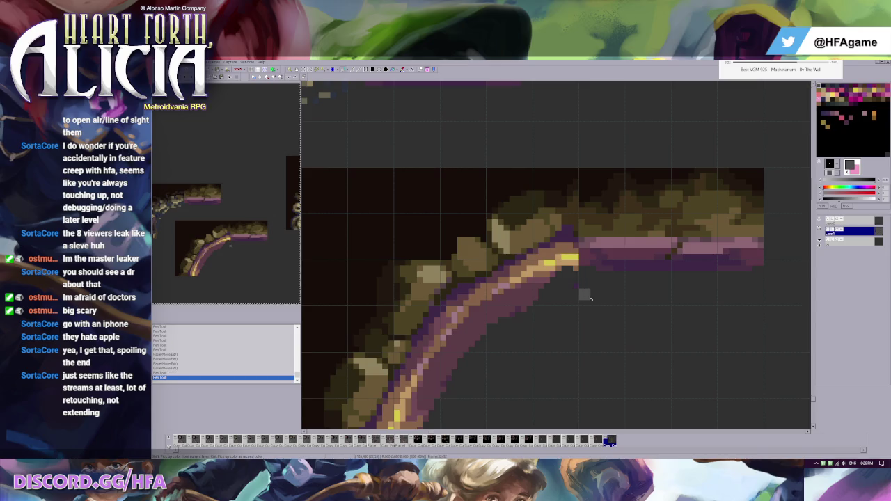
{"action": "left_click_drag", "start_coordinate": [522, 319], "coordinate": [581, 275]}
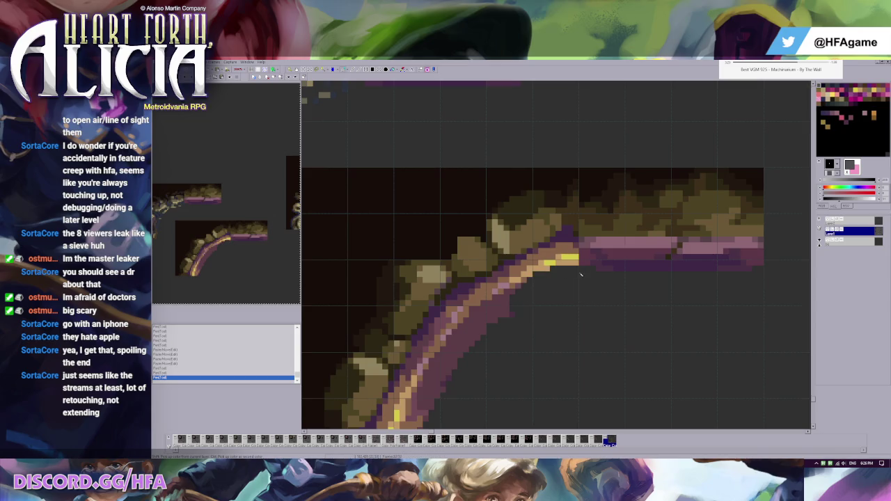